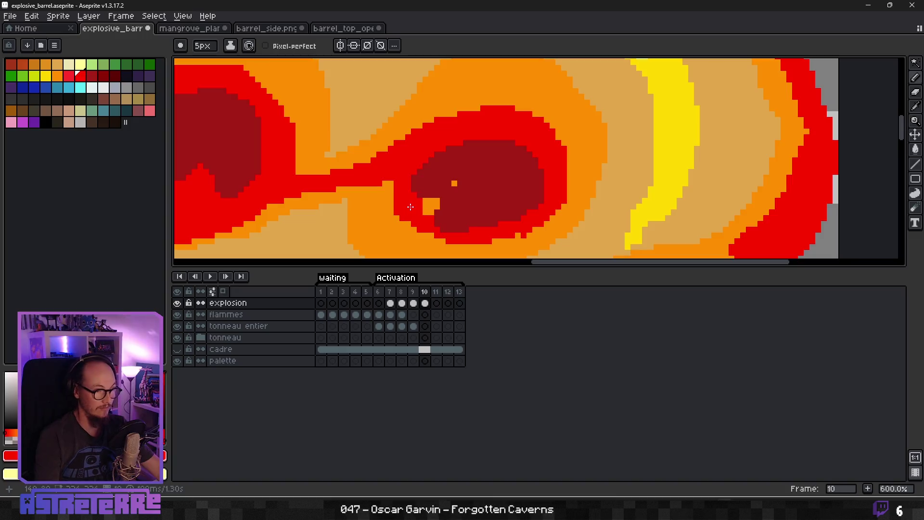
Step: Repaint a few orange pixels red beside a blob and eyedrop that blob's dark red
drag(419, 210, 439, 198)
alt+click(491, 186)
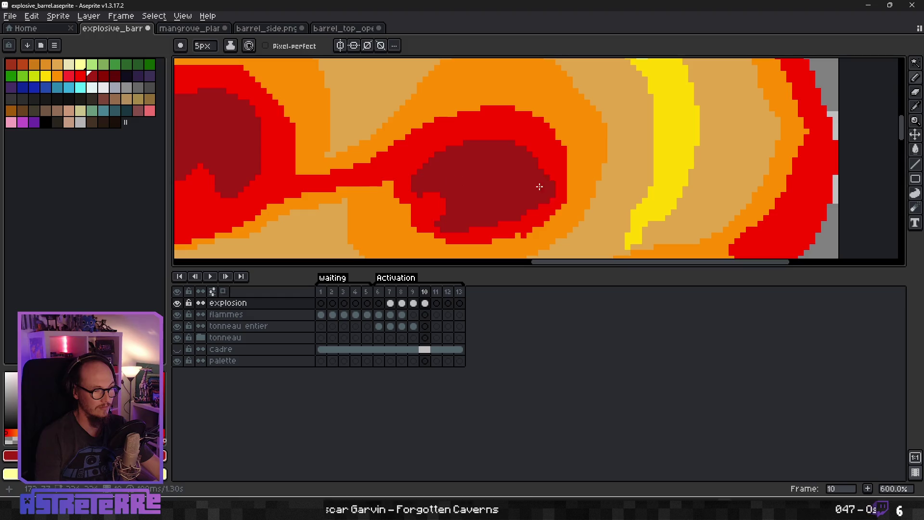
scroll(530, 188, down, 4)
scroll(510, 173, up, 2)
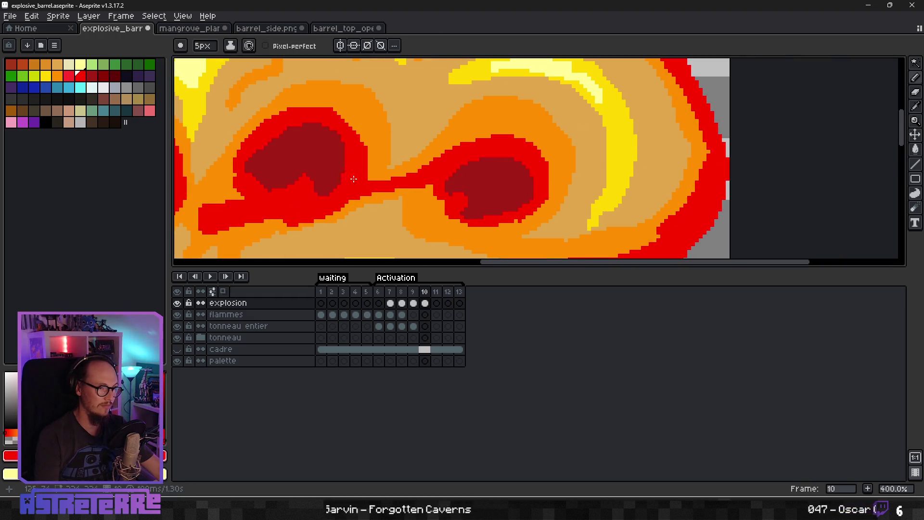
Step: Paint a dark-red core inside the leftmost red swirl blob
drag(301, 160, 450, 152)
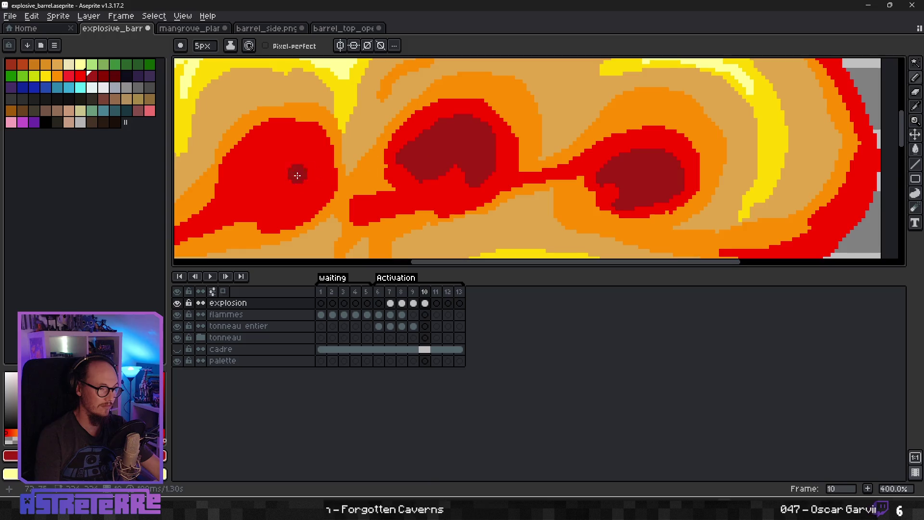
drag(297, 174, 495, 144)
mouse_move(409, 189)
mouse_down()
mouse_move(443, 152)
mouse_move(497, 124)
mouse_move(451, 179)
mouse_move(485, 138)
mouse_move(438, 161)
mouse_up()
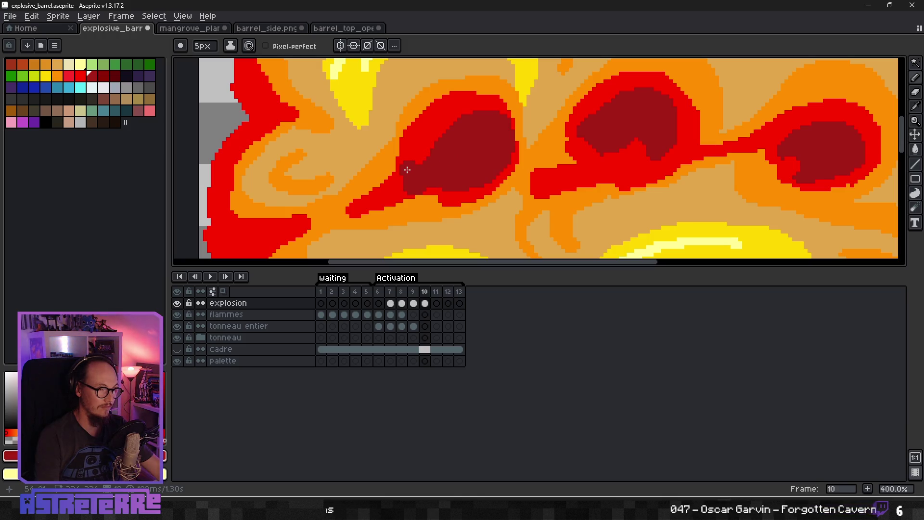
scroll(437, 159, down, 5)
scroll(412, 168, up, 5)
Step: With a 2px pencil in sampled dark red, draw a line along the flame's upper-left edge
scroll(404, 164, up, 1)
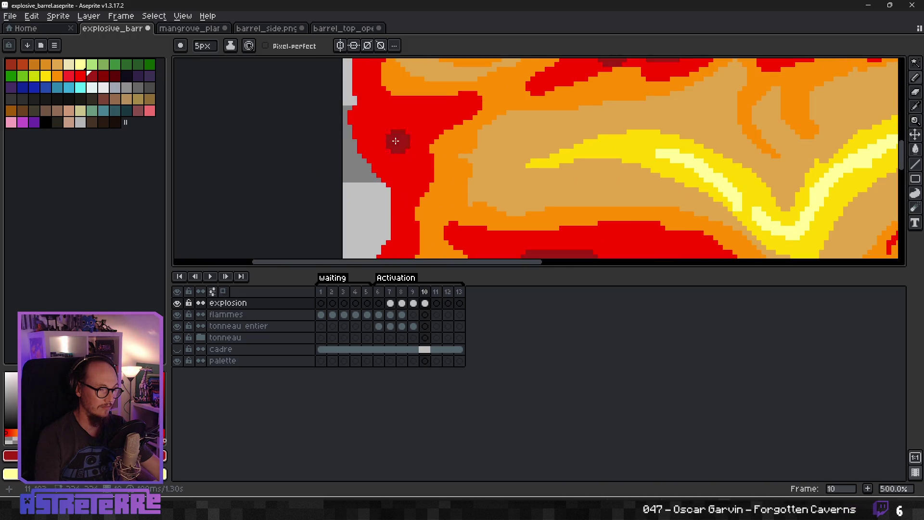
key(alt)
alt+click(389, 129)
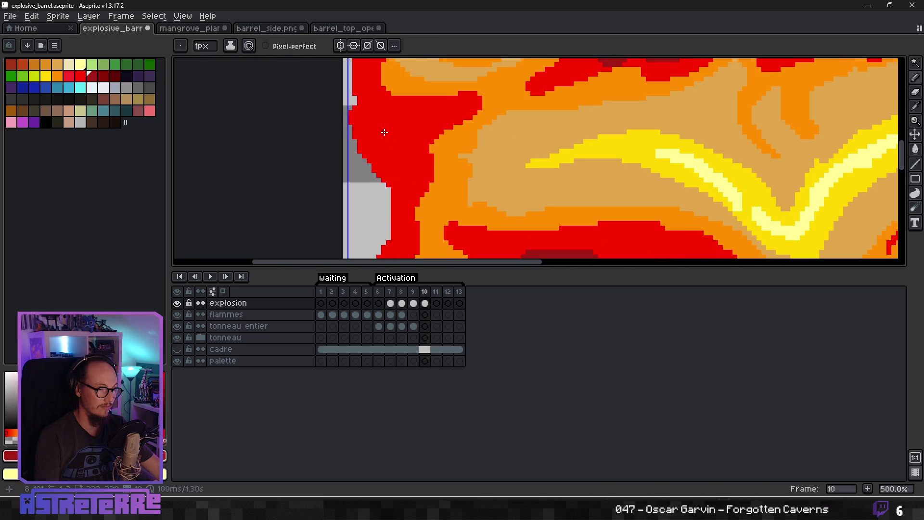
key(plus)
mouse_move(349, 107)
mouse_down()
mouse_move(398, 126)
mouse_move(435, 127)
mouse_move(402, 152)
mouse_up()
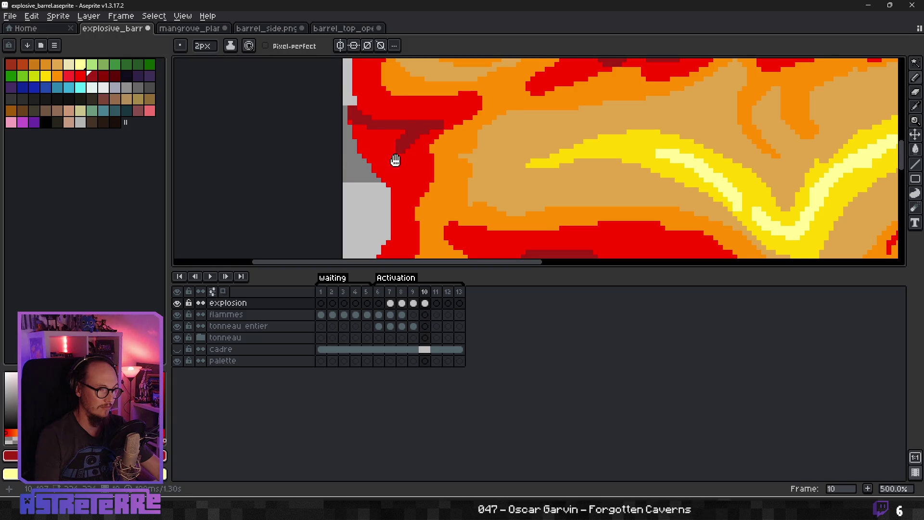
Step: Extend the dark-red rim down the red flame's left outer edge
mouse_move(394, 158)
mouse_down()
mouse_move(494, 141)
mouse_move(492, 175)
mouse_move(442, 121)
mouse_move(462, 101)
mouse_move(484, 106)
mouse_up()
mouse_move(481, 142)
mouse_down()
mouse_move(467, 180)
mouse_move(465, 238)
mouse_up()
scroll(464, 238, down, 3)
scroll(459, 155, up, 1)
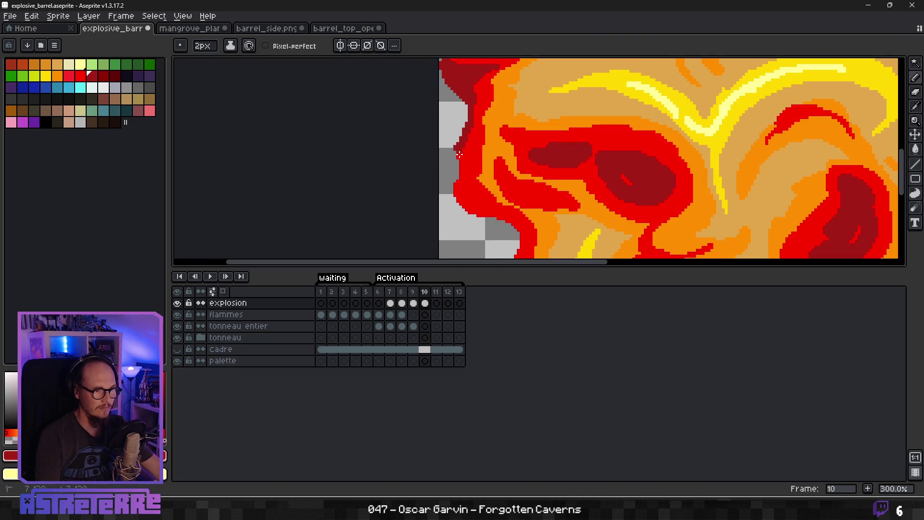
drag(465, 157, 471, 135)
drag(463, 183, 453, 202)
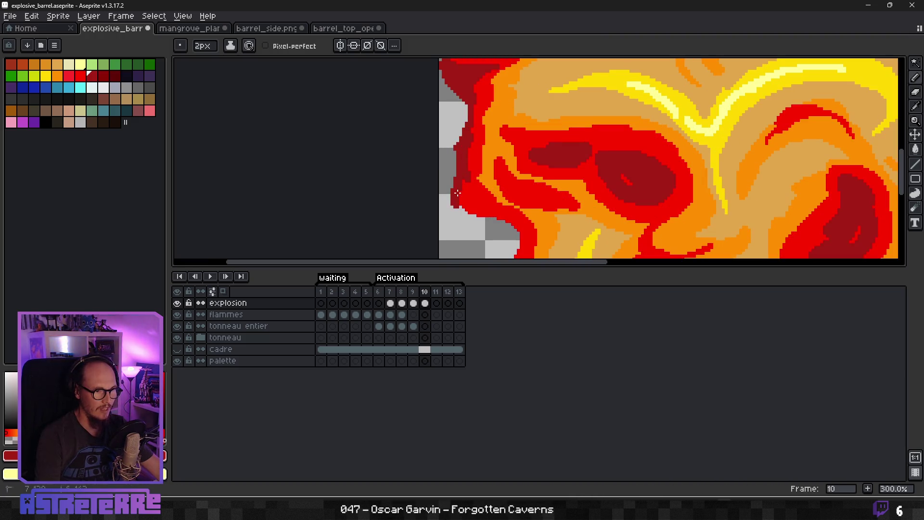
scroll(483, 215, down, 2)
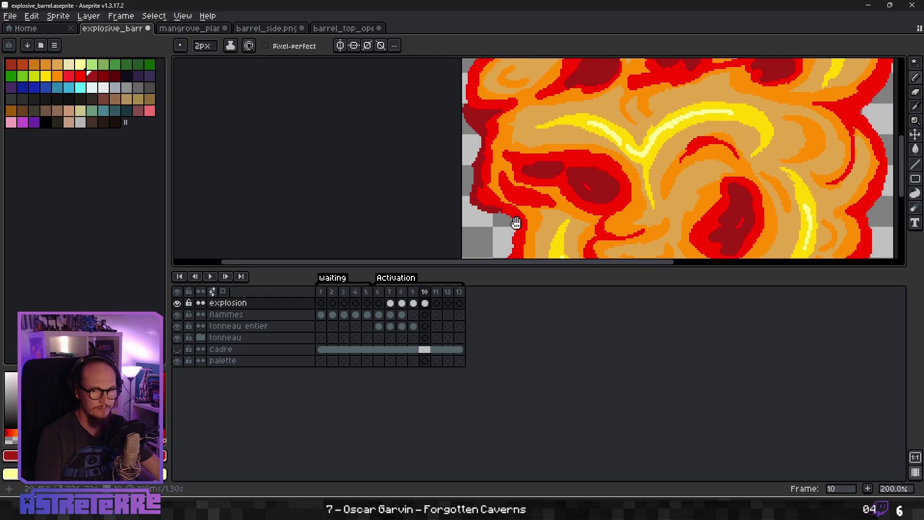
scroll(495, 128, up, 3)
mouse_move(495, 128)
mouse_down()
mouse_move(478, 176)
mouse_move(448, 219)
mouse_up()
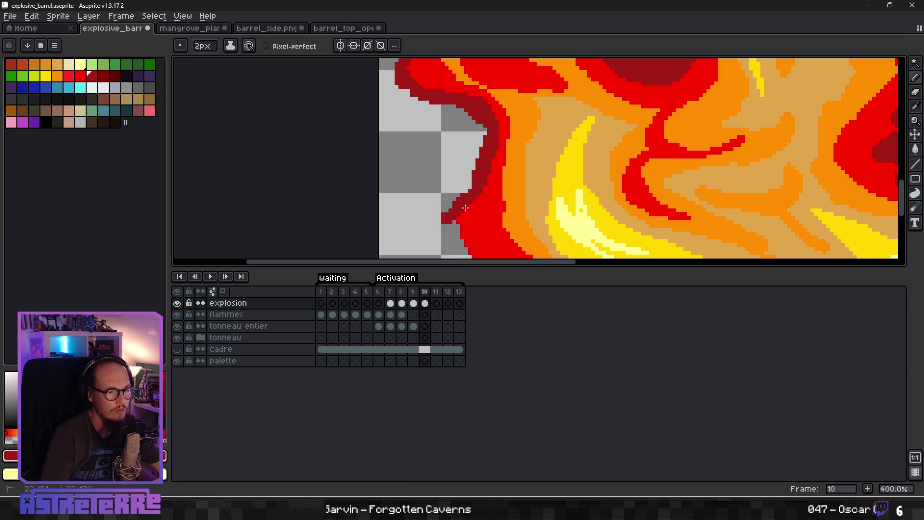
Step: Trace a dark-red border along the bottom edge of the flames and their curls
scroll(447, 110, down, 1)
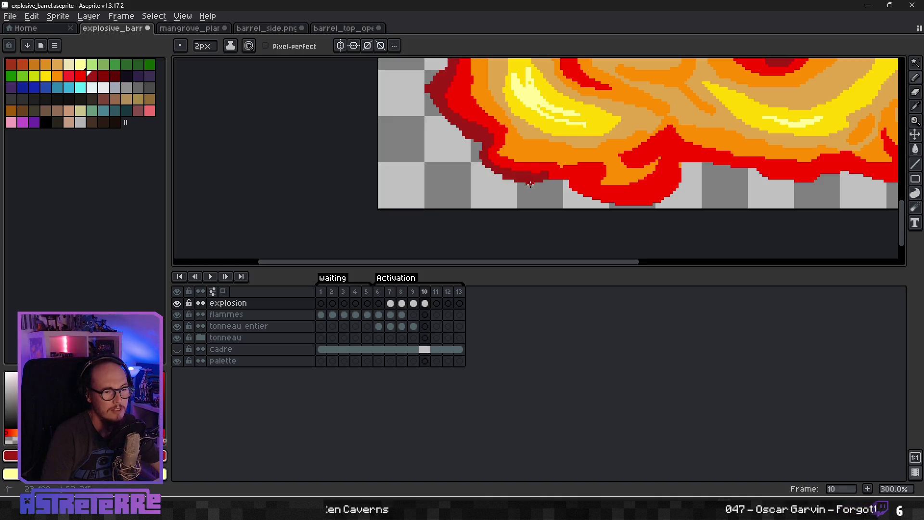
drag(529, 185, 556, 182)
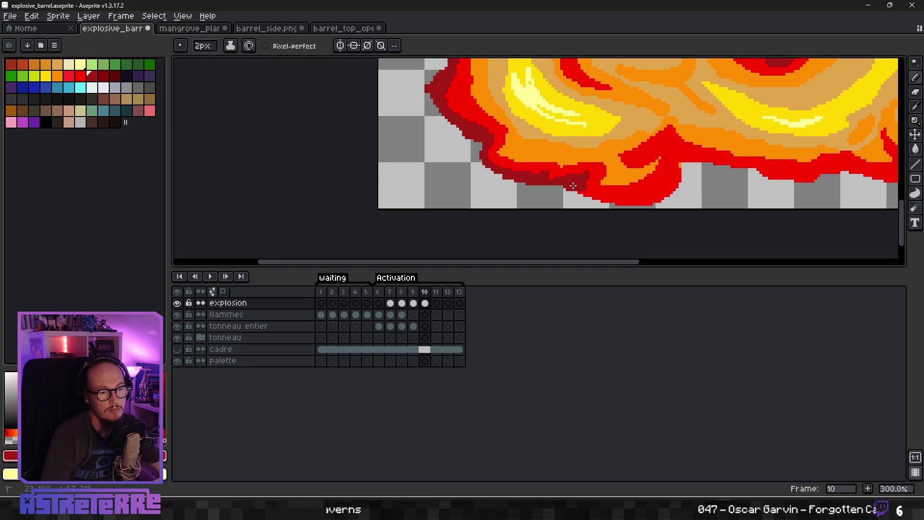
drag(608, 200, 586, 191)
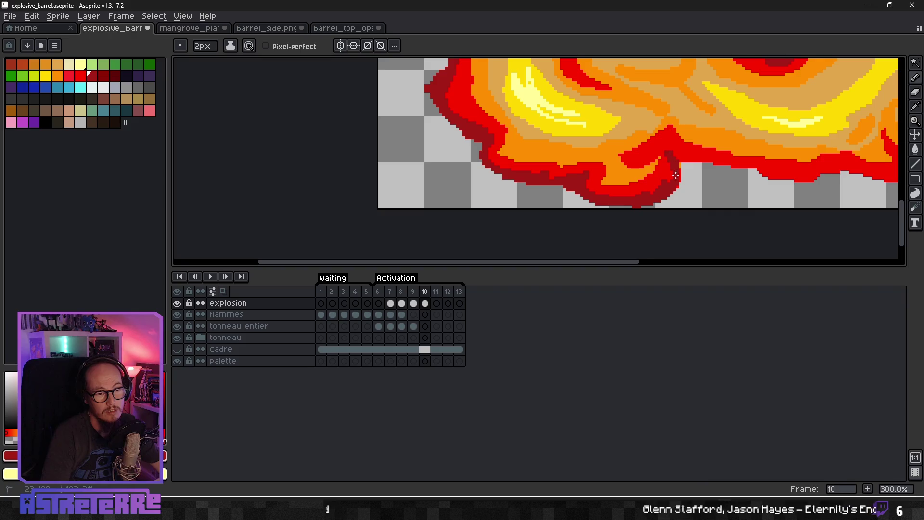
drag(676, 151, 714, 164)
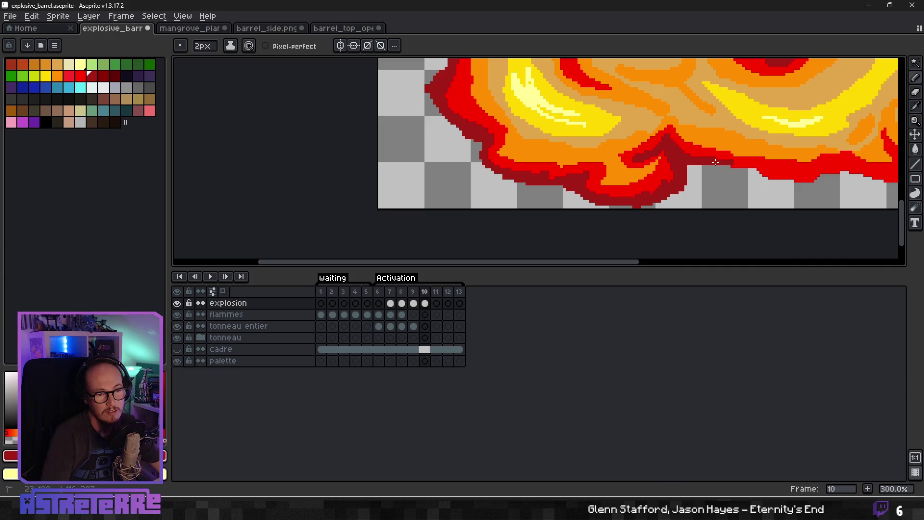
drag(696, 165, 775, 178)
mouse_move(780, 180)
mouse_down()
mouse_move(534, 164)
mouse_move(618, 153)
mouse_move(701, 162)
mouse_up()
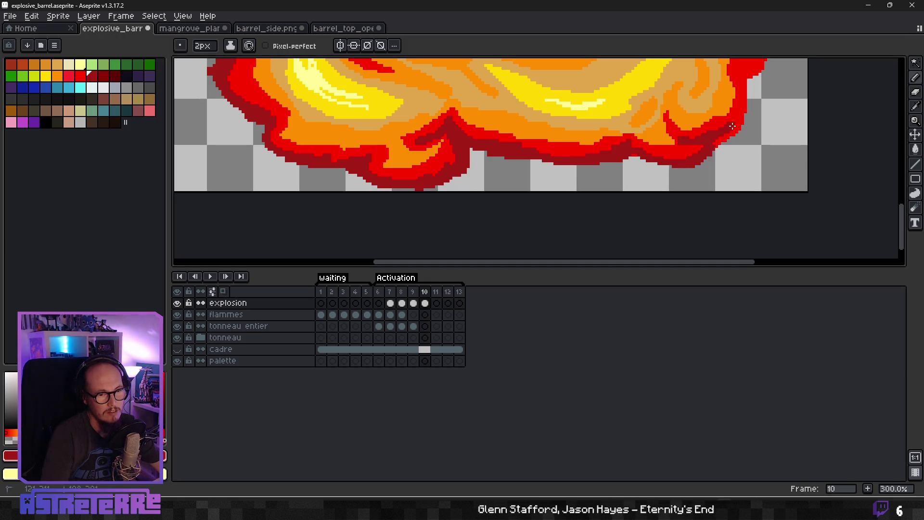
Step: Outline the lower-right flame curl in dark red, then resample reds and reset the brush to 3px
drag(732, 126, 701, 149)
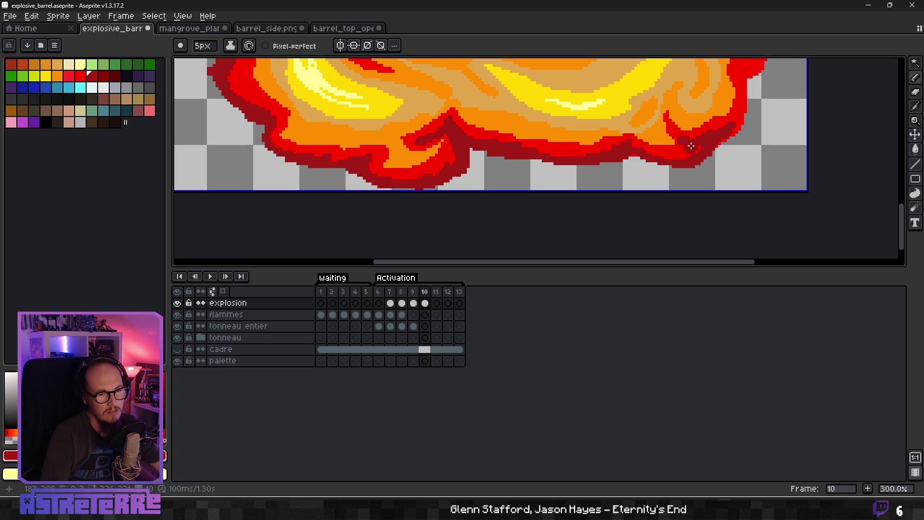
key(minus)
scroll(693, 145, up, 2)
alt+click(691, 146)
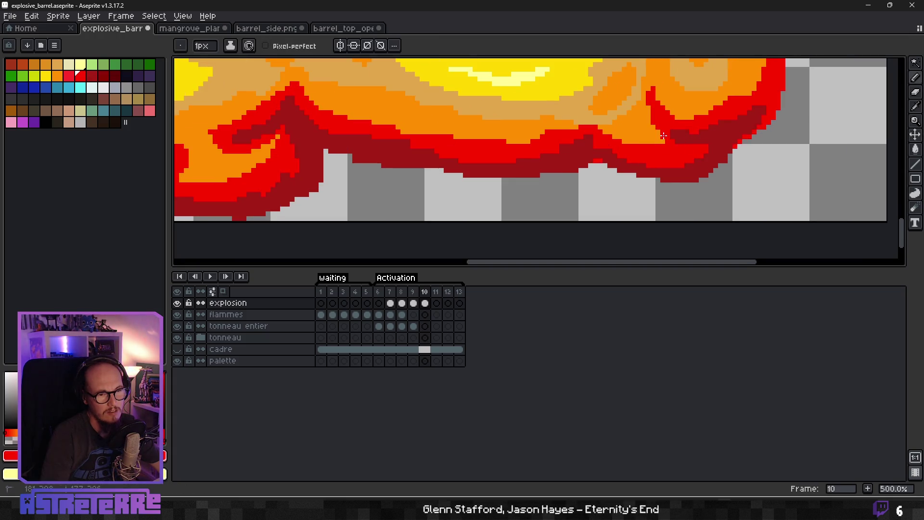
alt+click(725, 136)
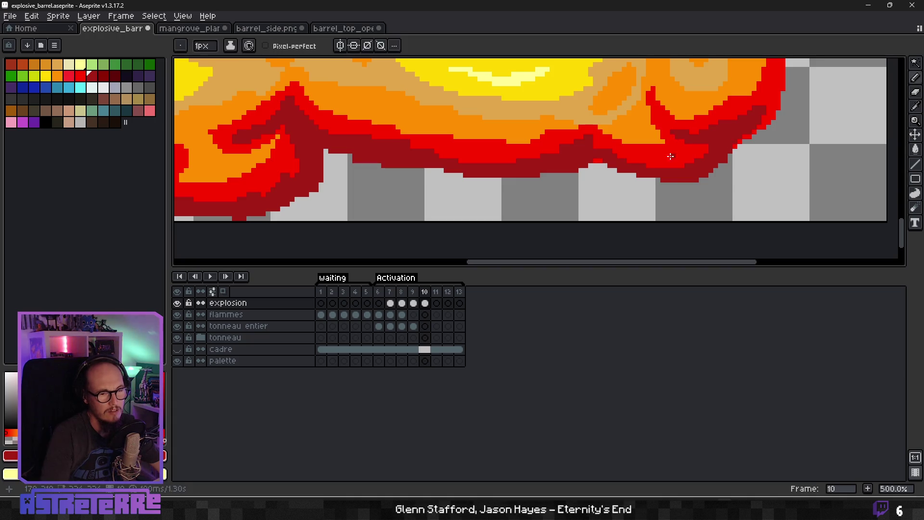
scroll(591, 160, down, 3)
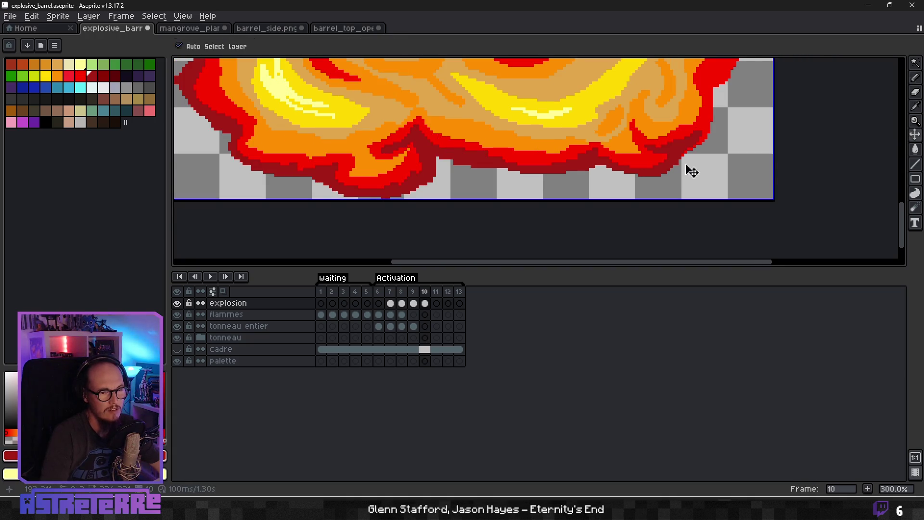
key(plus)
key(plus)
Step: Paint dark red up the explosion's lower-right edge
scroll(596, 218, up, 1)
mouse_move(595, 218)
mouse_down()
mouse_move(622, 192)
mouse_move(626, 136)
mouse_up()
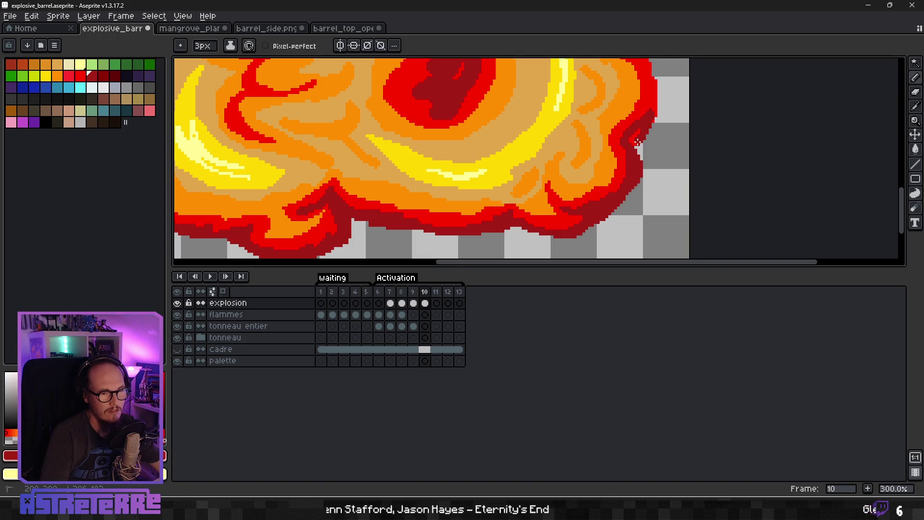
scroll(636, 164, up, 3)
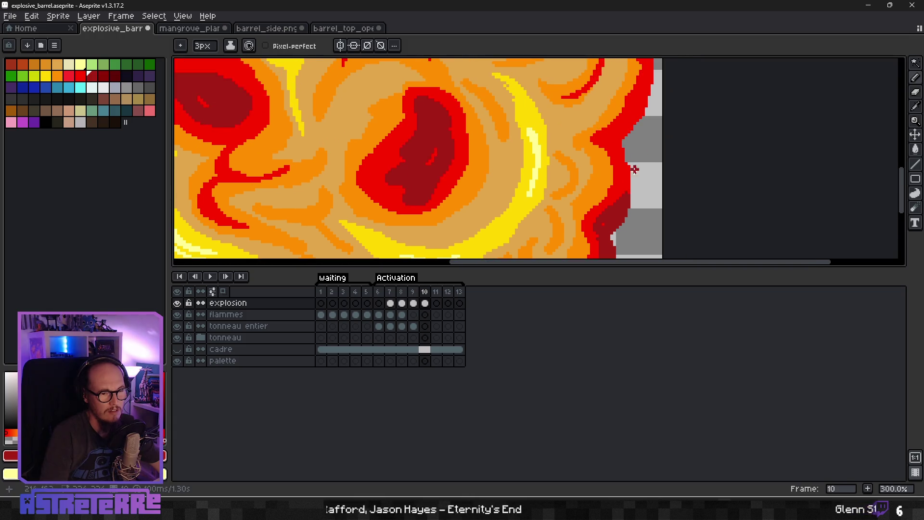
drag(627, 202, 634, 172)
mouse_move(616, 140)
mouse_down()
mouse_move(635, 116)
mouse_move(626, 139)
mouse_move(640, 106)
mouse_up()
scroll(632, 134, down, 1)
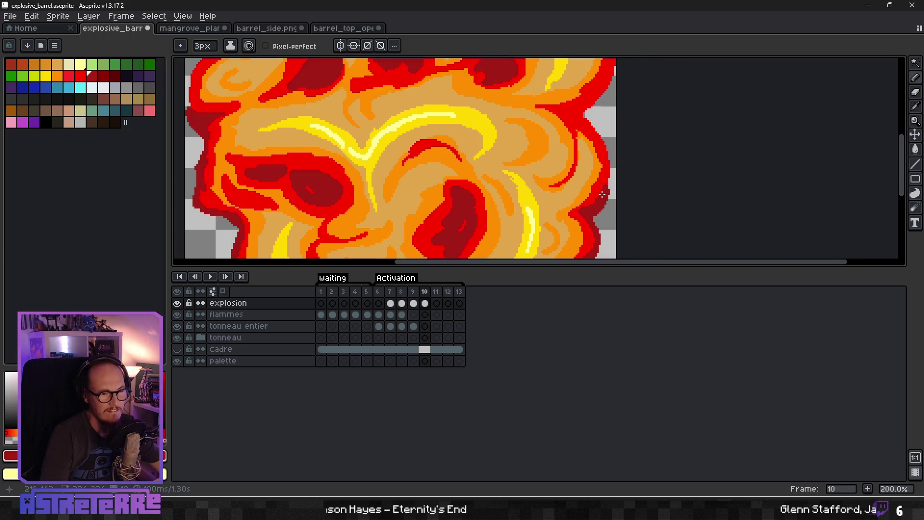
drag(602, 194, 604, 151)
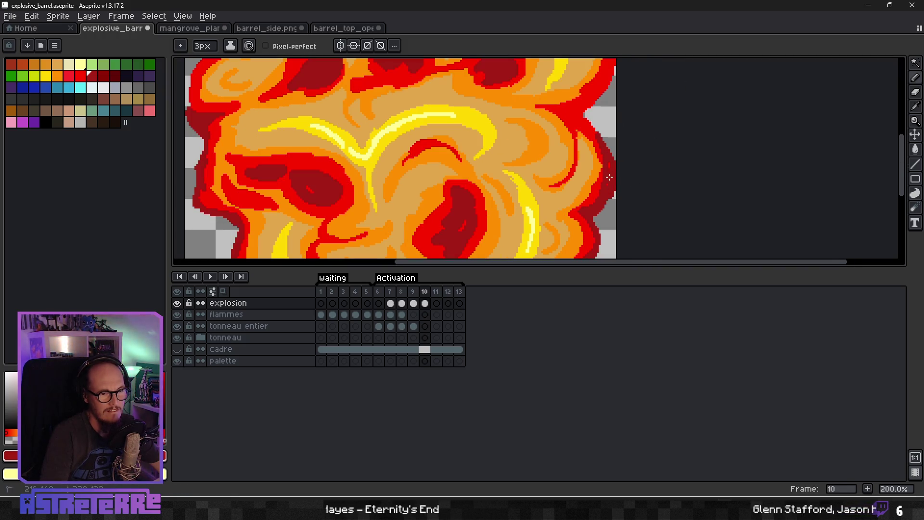
Step: Continue the dark-red rim with a curving stroke on the right edge, darkening the red beside the grey area
scroll(612, 182, up, 1)
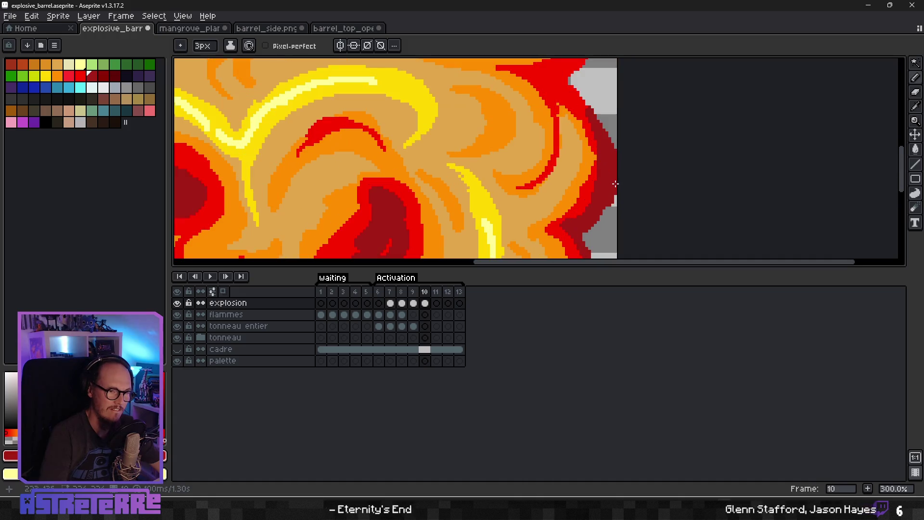
scroll(580, 154, up, 1)
drag(578, 162, 577, 168)
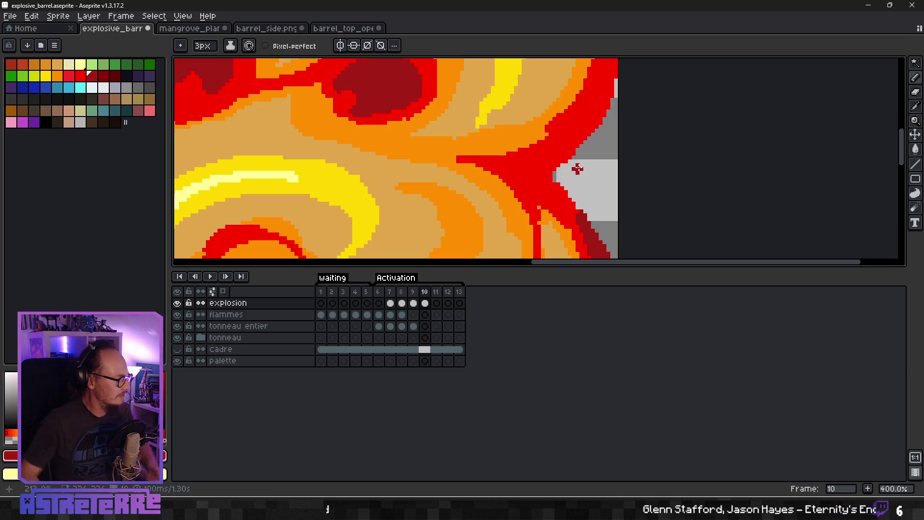
mouse_move(592, 227)
mouse_down()
mouse_move(510, 174)
mouse_move(581, 131)
mouse_up()
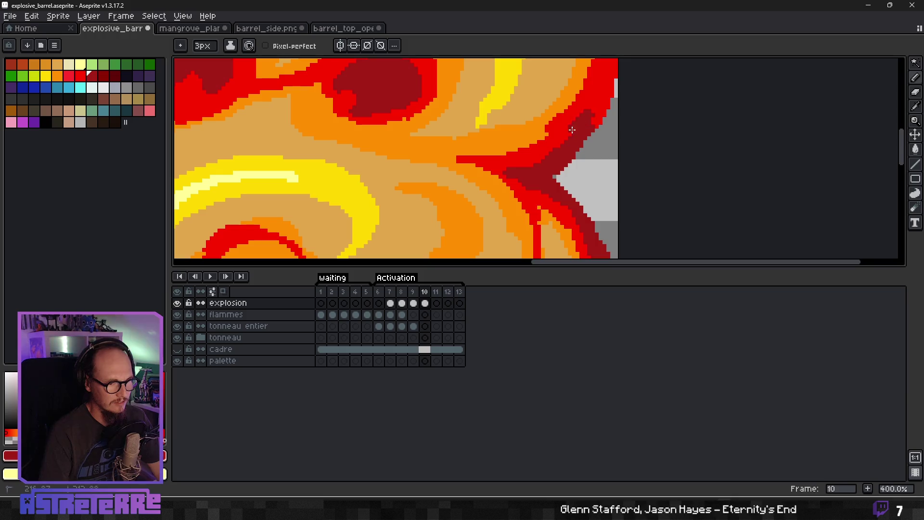
drag(590, 111, 597, 119)
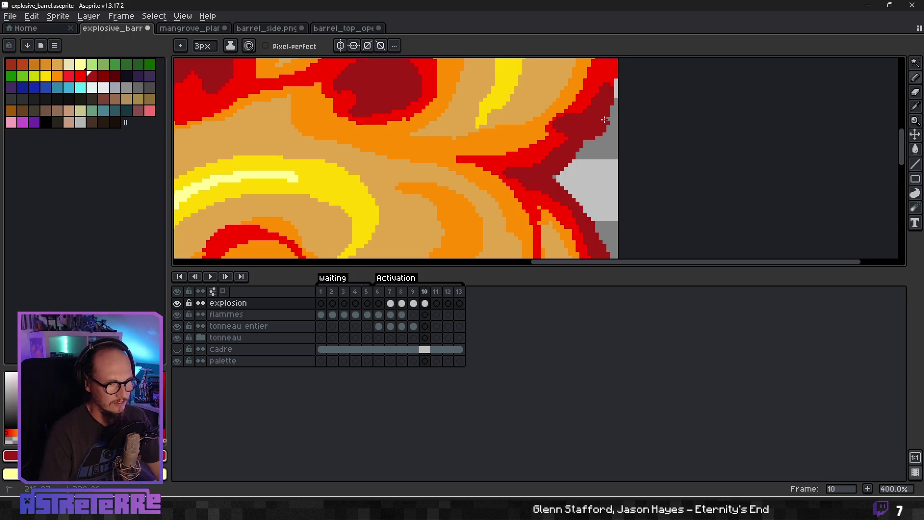
scroll(604, 120, up, 4)
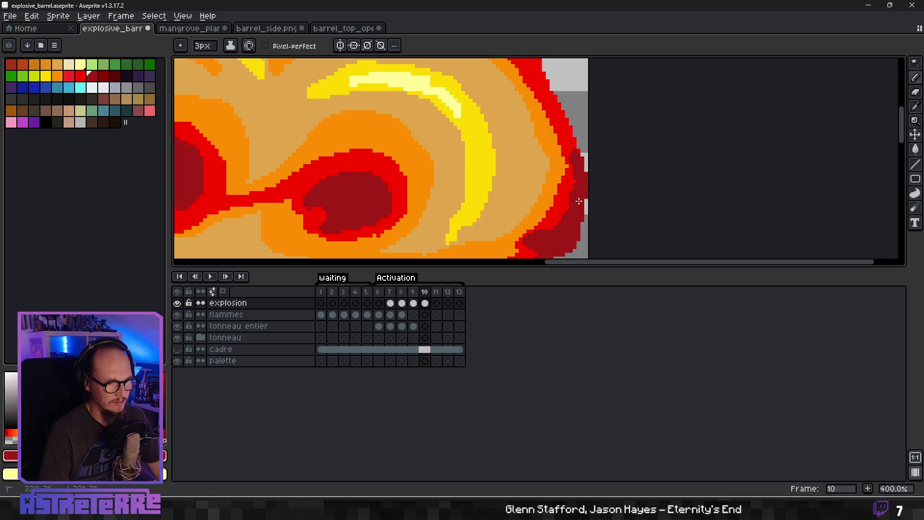
Step: Carry the dark-red rim up the upper right flame edge and across the top
mouse_move(579, 201)
mouse_down()
mouse_move(580, 149)
mouse_move(556, 116)
mouse_up()
scroll(556, 116, up, 4)
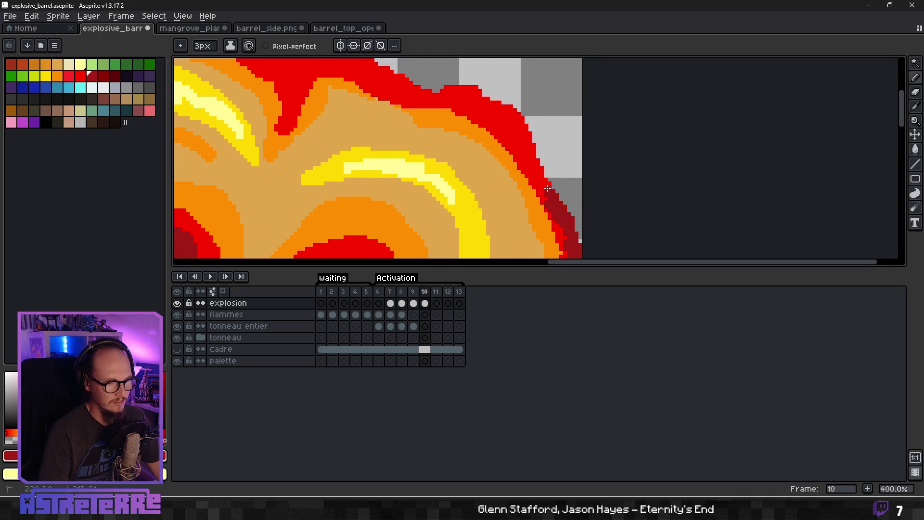
mouse_move(548, 188)
mouse_down()
mouse_move(524, 124)
mouse_move(465, 89)
mouse_move(527, 121)
mouse_up()
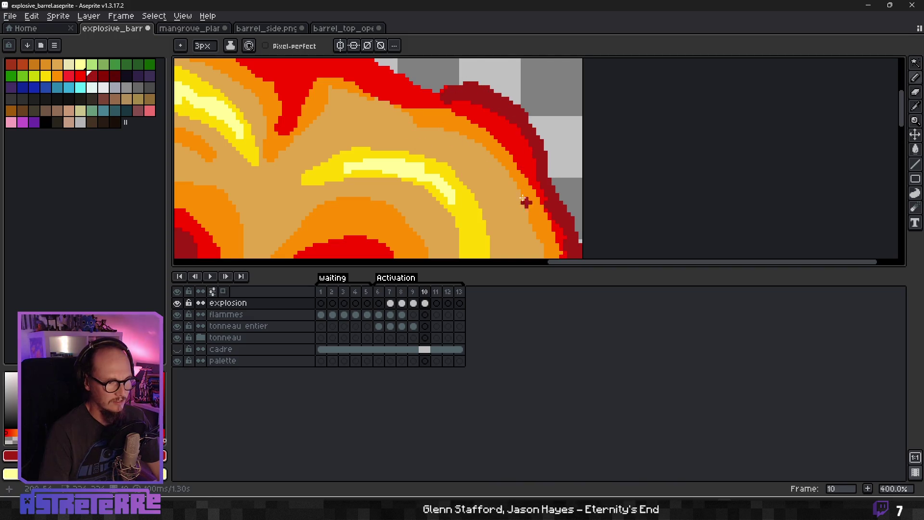
scroll(530, 202, up, 3)
scroll(529, 202, left, 4)
mouse_move(574, 182)
mouse_down()
mouse_move(548, 186)
mouse_move(493, 152)
mouse_move(529, 156)
mouse_move(455, 129)
mouse_move(432, 174)
mouse_move(400, 135)
mouse_move(429, 146)
mouse_up()
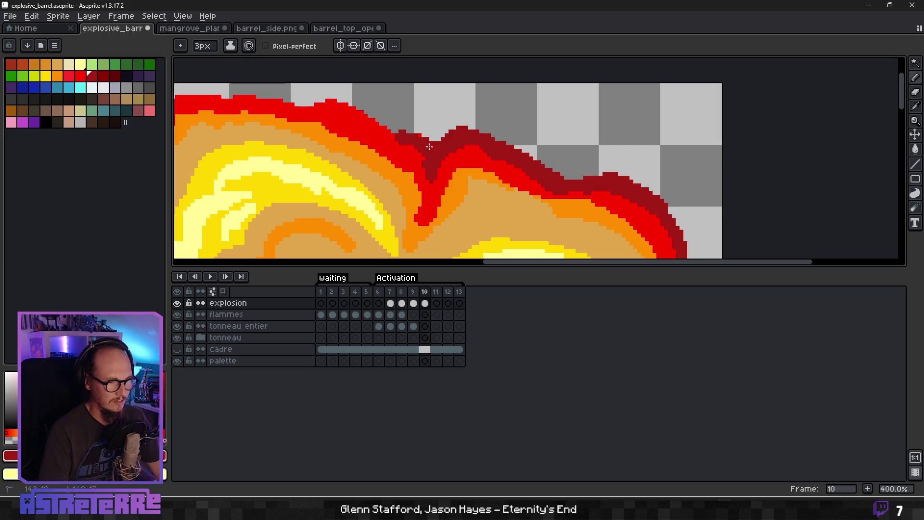
Step: Outline the flame's upper-right edge in dark red
scroll(394, 143, up, 3)
scroll(554, 198, left, 4)
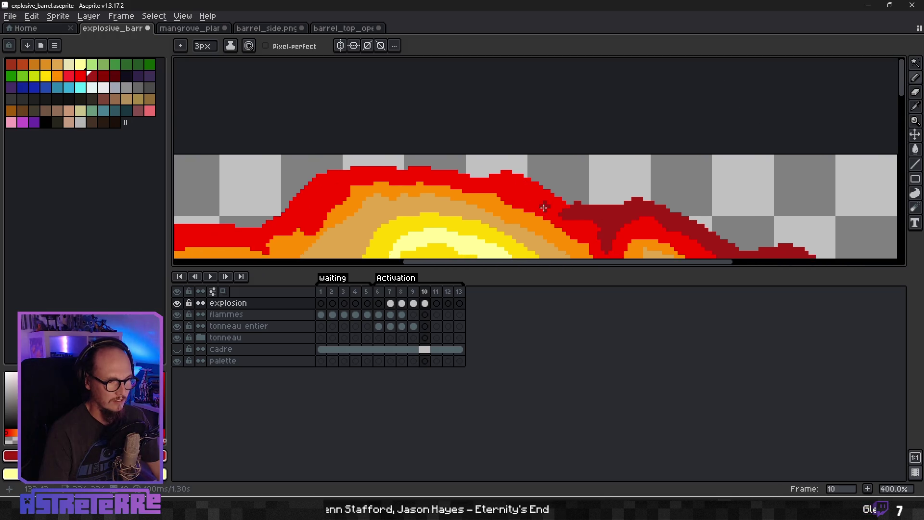
mouse_move(553, 198)
mouse_down()
mouse_move(496, 172)
mouse_move(400, 170)
mouse_move(289, 207)
mouse_move(322, 177)
mouse_up()
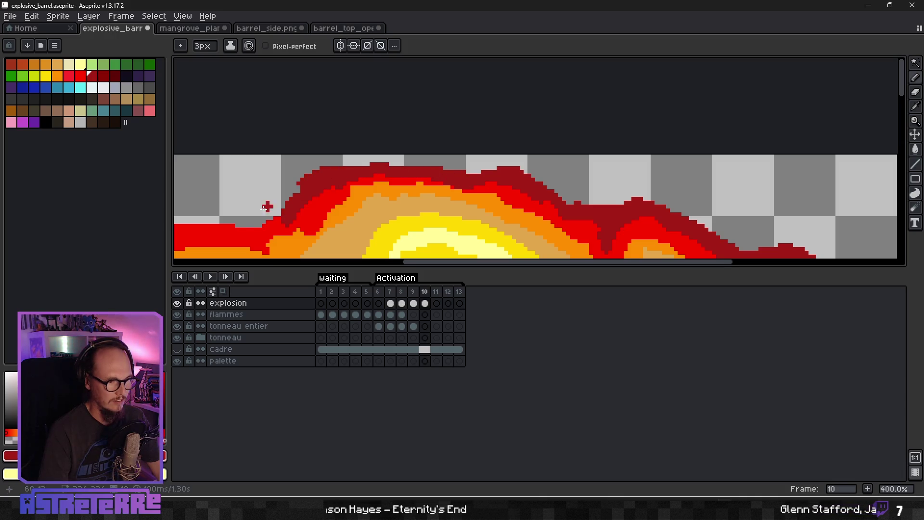
mouse_move(268, 204)
mouse_down()
mouse_move(395, 197)
mouse_move(265, 214)
mouse_move(320, 204)
mouse_move(448, 120)
mouse_move(408, 166)
mouse_up()
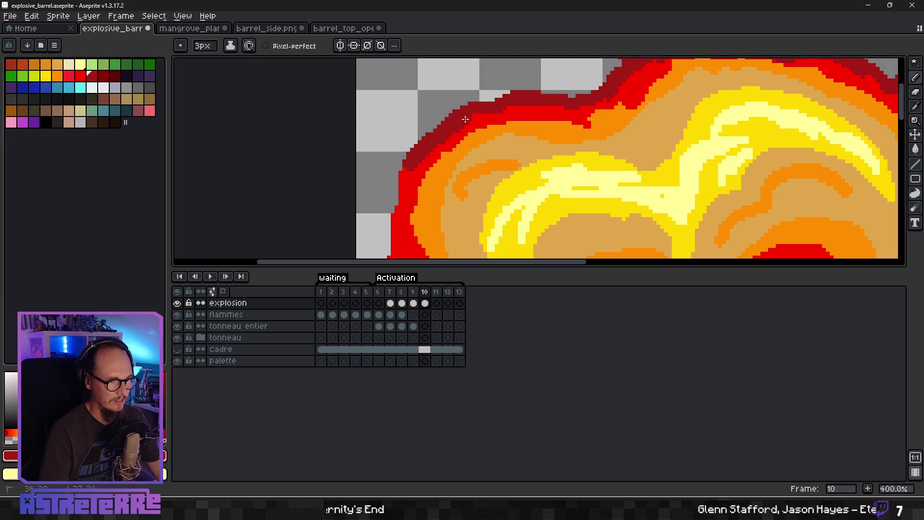
Step: Run the dark-red outline down the left side and fill the upper-left rim
scroll(442, 138, down, 3)
scroll(479, 217, up, 3)
drag(479, 216, 444, 184)
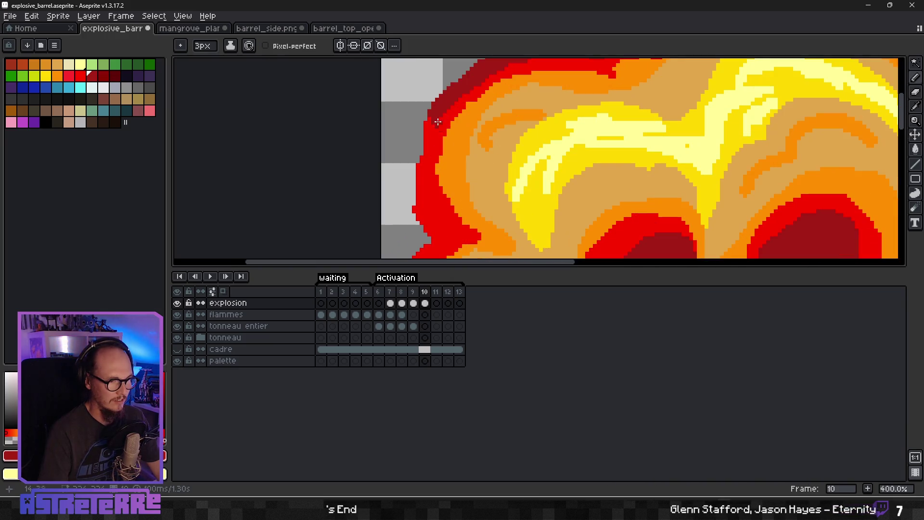
mouse_move(427, 118)
mouse_down()
mouse_move(420, 166)
mouse_move(445, 238)
mouse_up()
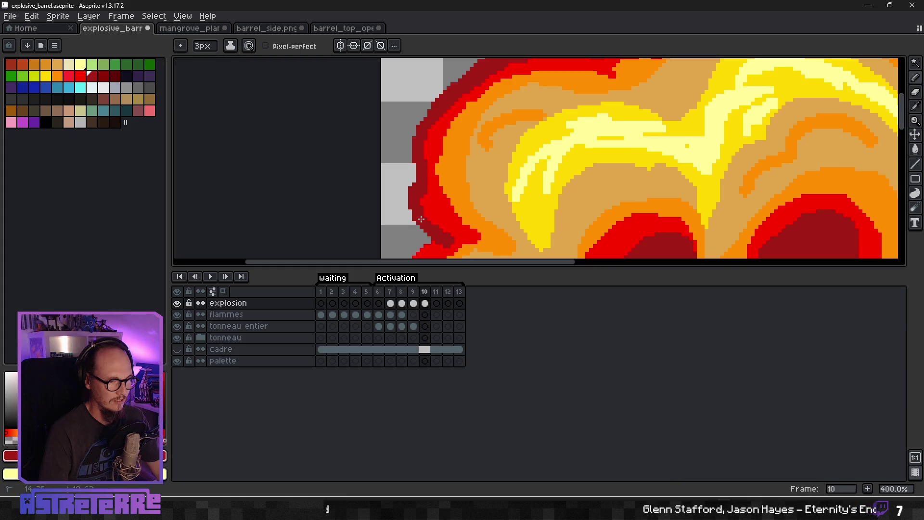
drag(510, 238, 434, 93)
mouse_move(424, 154)
mouse_down()
mouse_move(412, 205)
mouse_move(413, 177)
mouse_move(434, 244)
mouse_up()
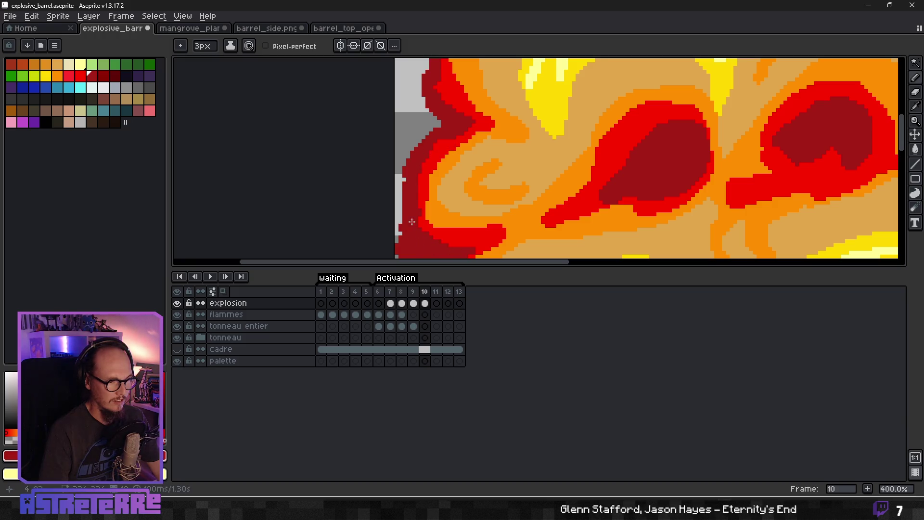
scroll(541, 212, down, 6)
Step: Eyedrop orange and pale tan, then draw a short pale tan streak in an upper swirl
scroll(544, 218, up, 4)
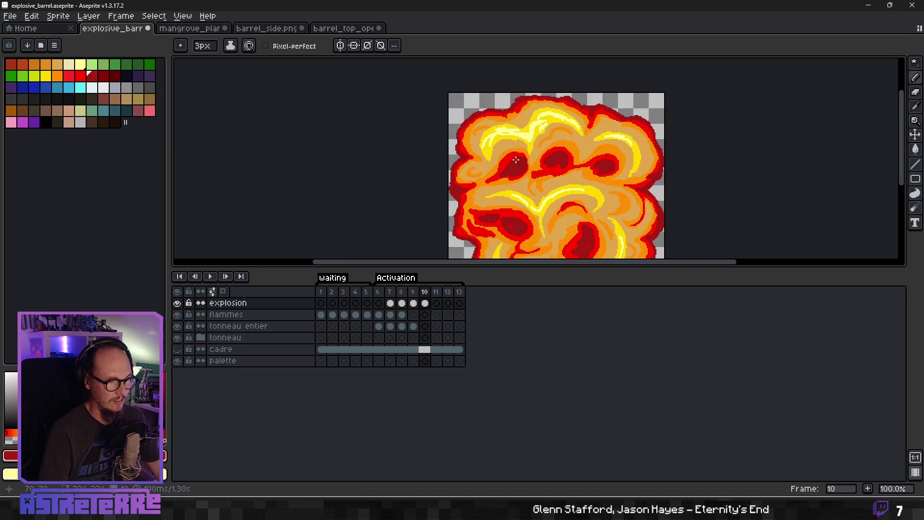
scroll(569, 152, down, 4)
scroll(568, 152, up, 1)
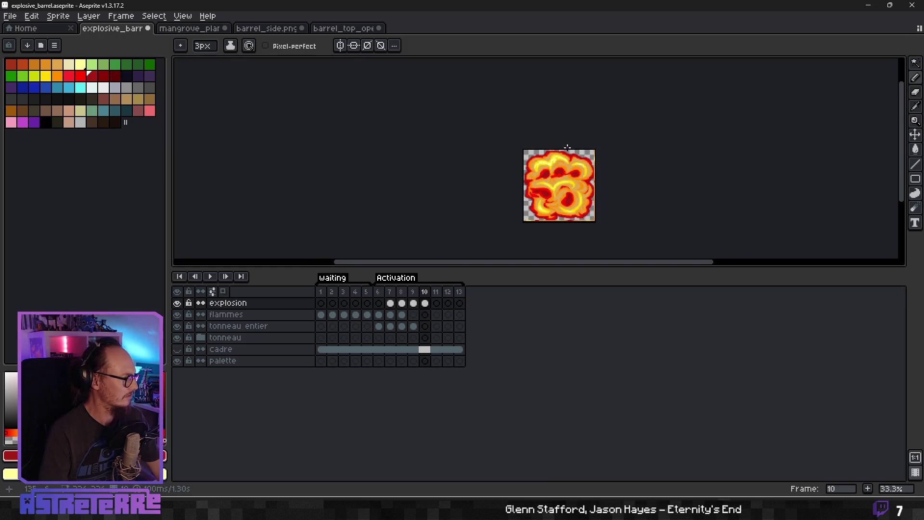
scroll(535, 223, up, 5)
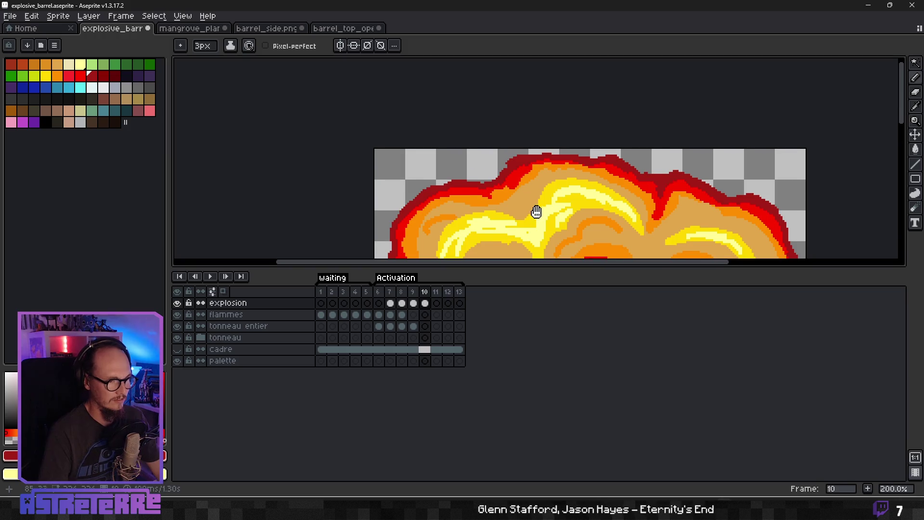
drag(536, 209, 526, 140)
scroll(481, 183, up, 2)
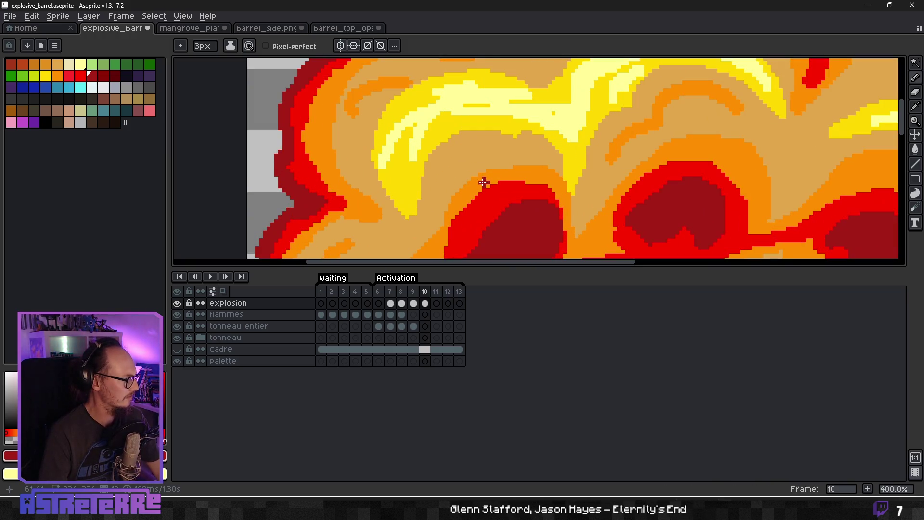
alt+click(486, 181)
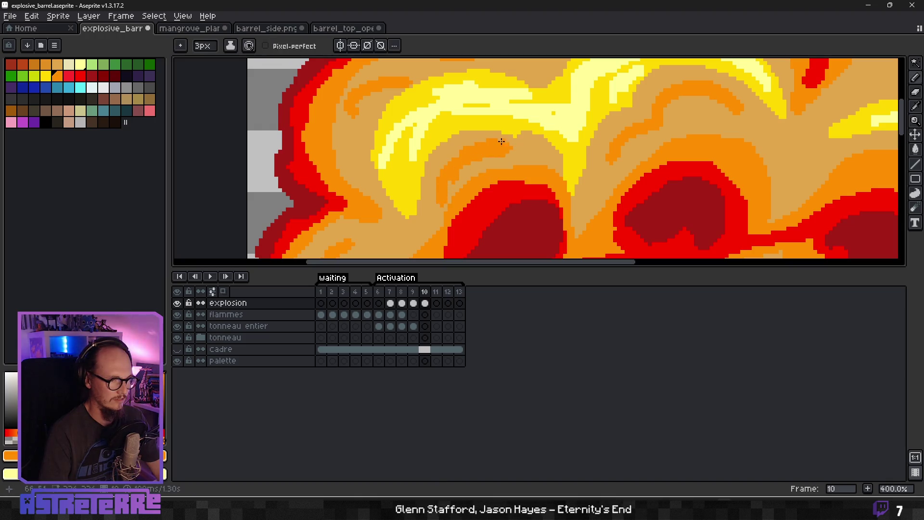
alt+click(457, 120)
alt+click(448, 146)
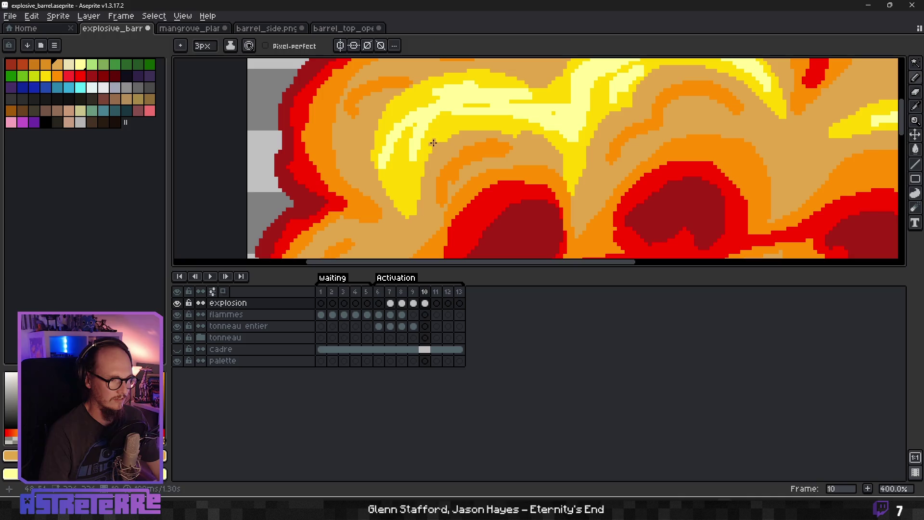
key(v)
drag(436, 143, 481, 120)
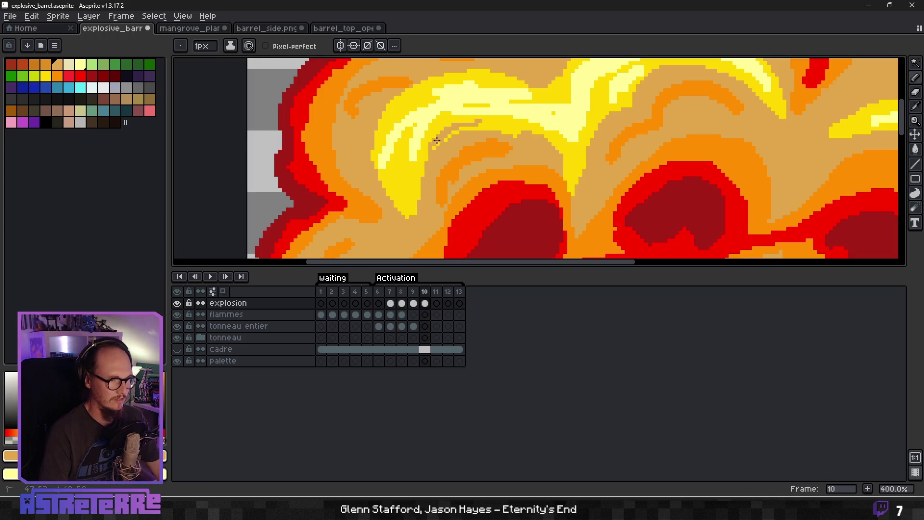
Step: Add a thin darker line and yellow, then a thin orange line down the yellow swirl
scroll(486, 131, down, 2)
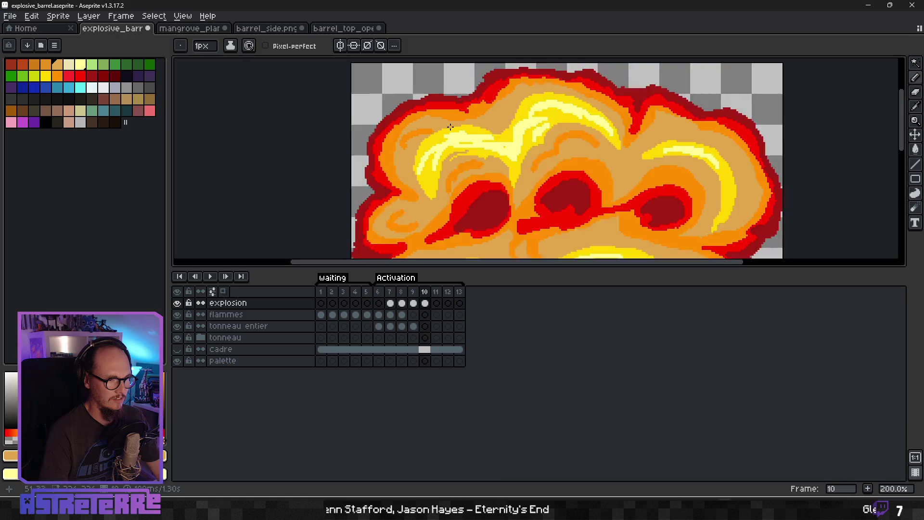
scroll(412, 150, up, 1)
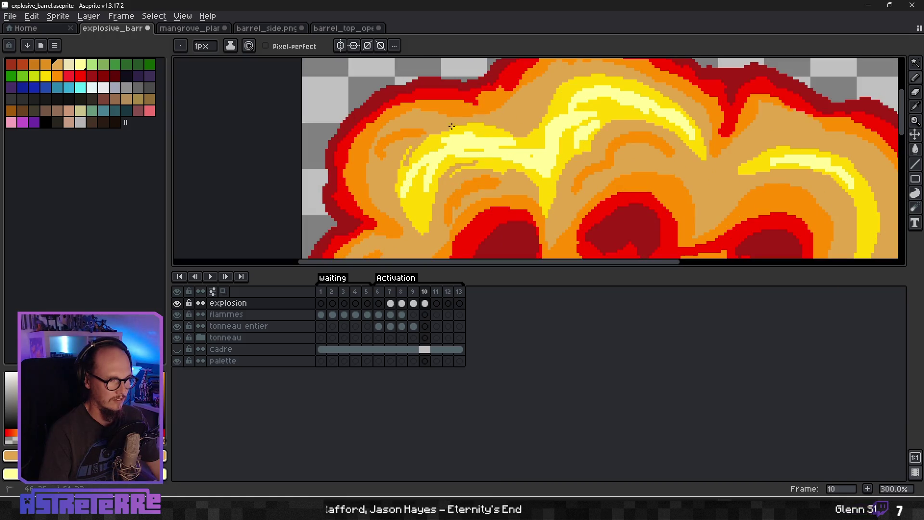
mouse_move(411, 210)
mouse_down()
mouse_move(423, 230)
mouse_move(423, 200)
mouse_move(390, 195)
mouse_up()
alt+click(403, 182)
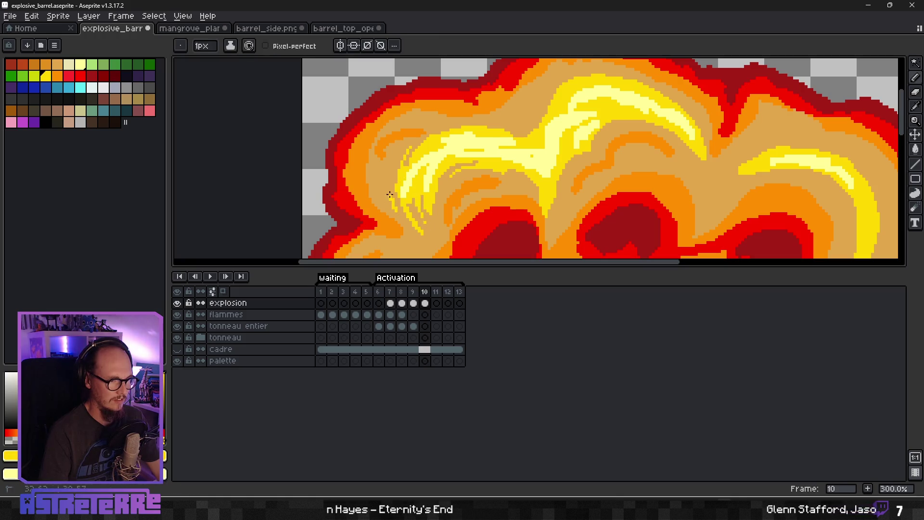
alt+click(382, 144)
mouse_move(382, 161)
mouse_down()
mouse_move(382, 191)
mouse_move(403, 140)
mouse_move(494, 115)
mouse_move(551, 72)
mouse_up()
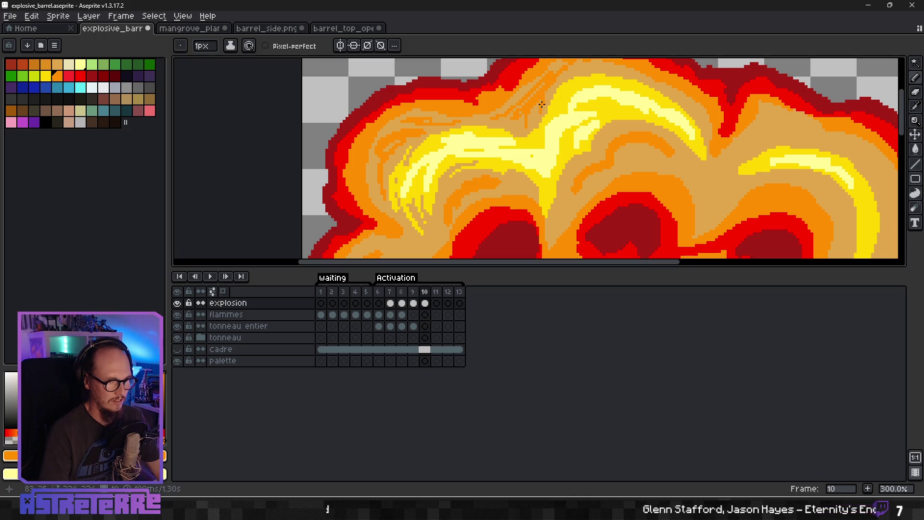
Step: Resample yellow, tan and orange near the sprite's top edge and add a short orange streak
alt+click(569, 82)
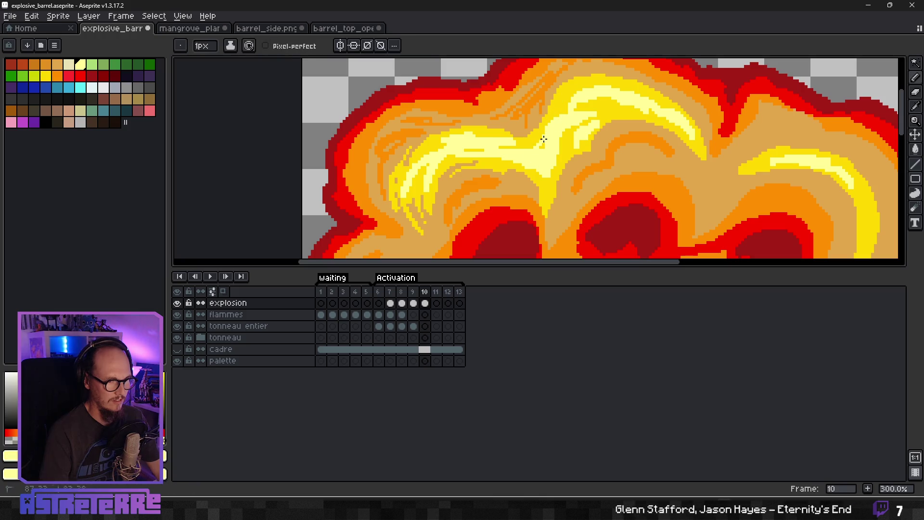
alt+click(561, 99)
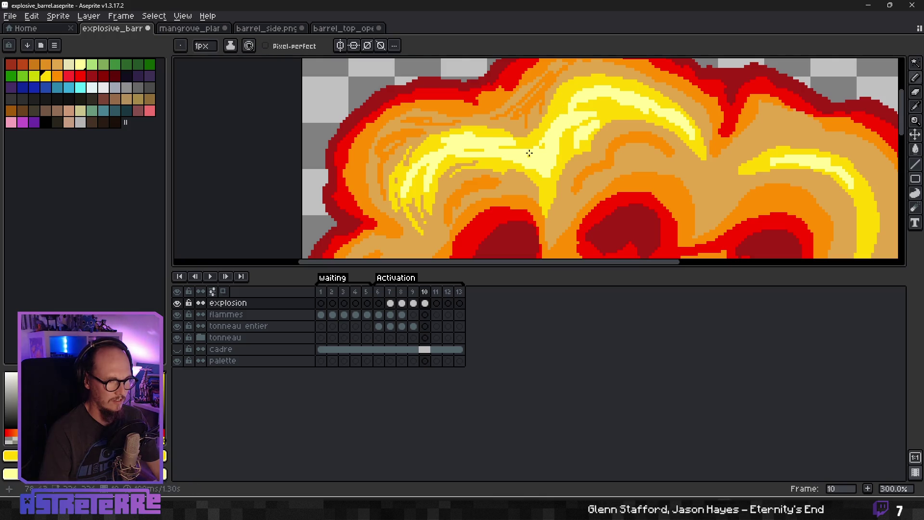
drag(552, 96, 504, 150)
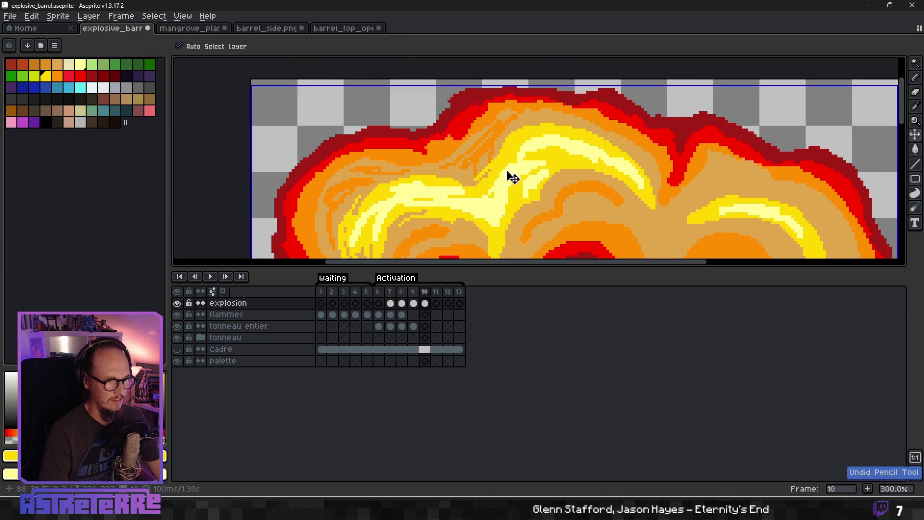
alt+click(491, 155)
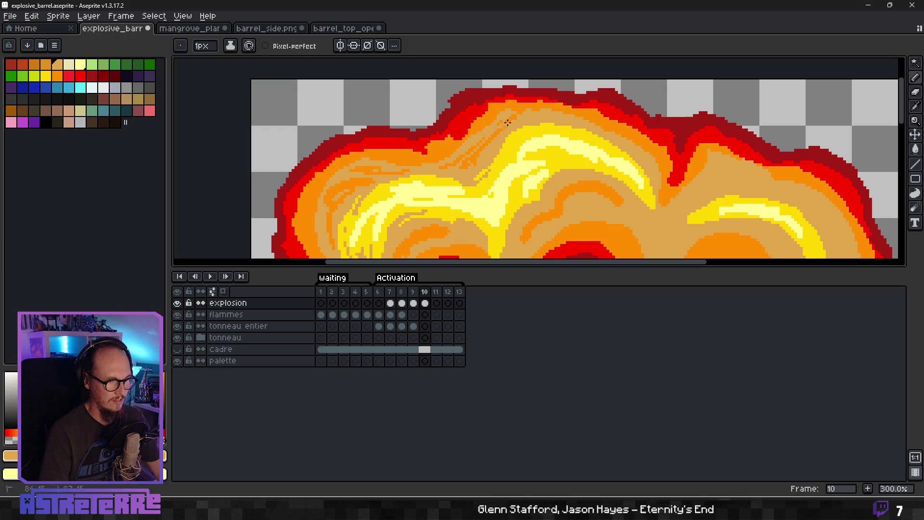
scroll(484, 148, up, 3)
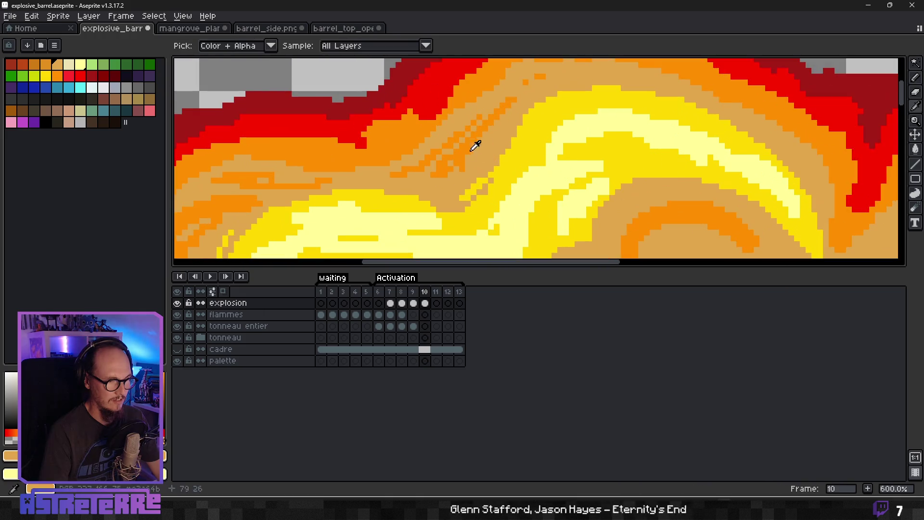
alt+click(459, 149)
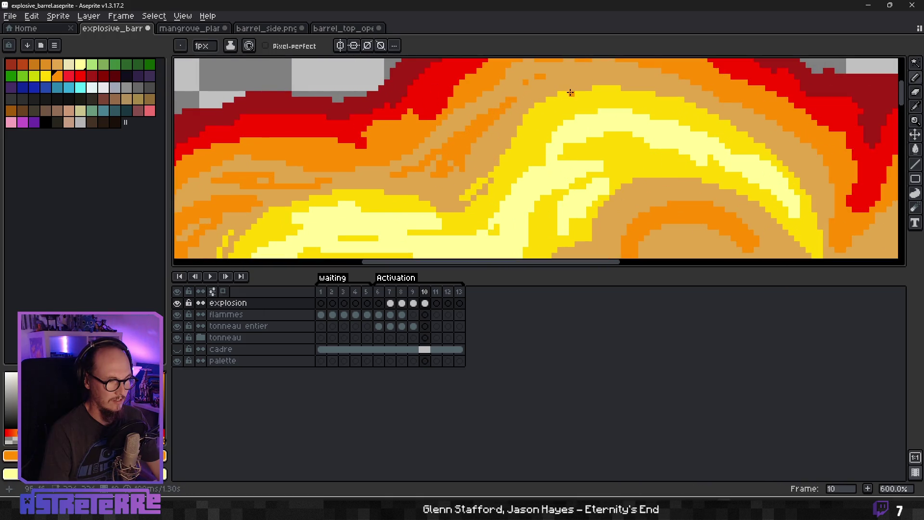
mouse_move(571, 90)
mouse_down()
mouse_move(506, 131)
mouse_move(567, 118)
mouse_up()
Step: Draw curving orange swirl strokes through the upper tan flame
scroll(548, 118, down, 3)
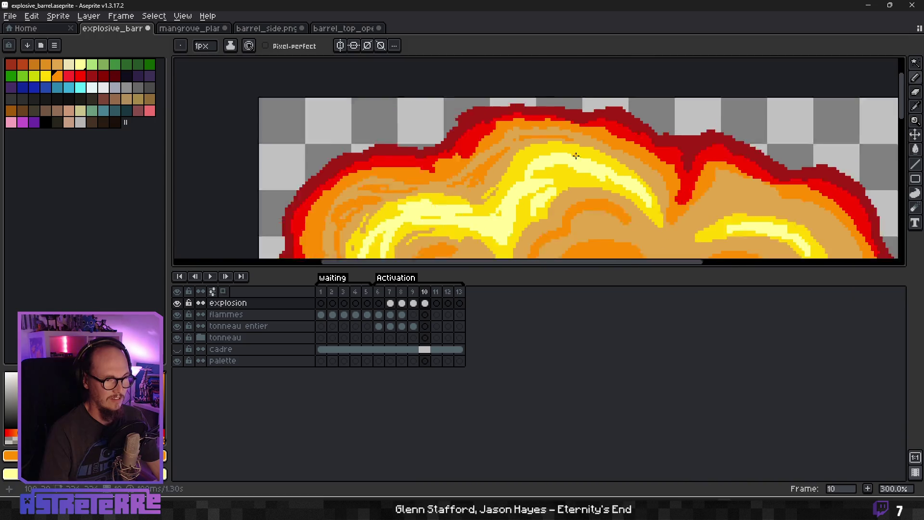
scroll(630, 159, up, 1)
scroll(681, 203, down, 2)
scroll(682, 202, up, 4)
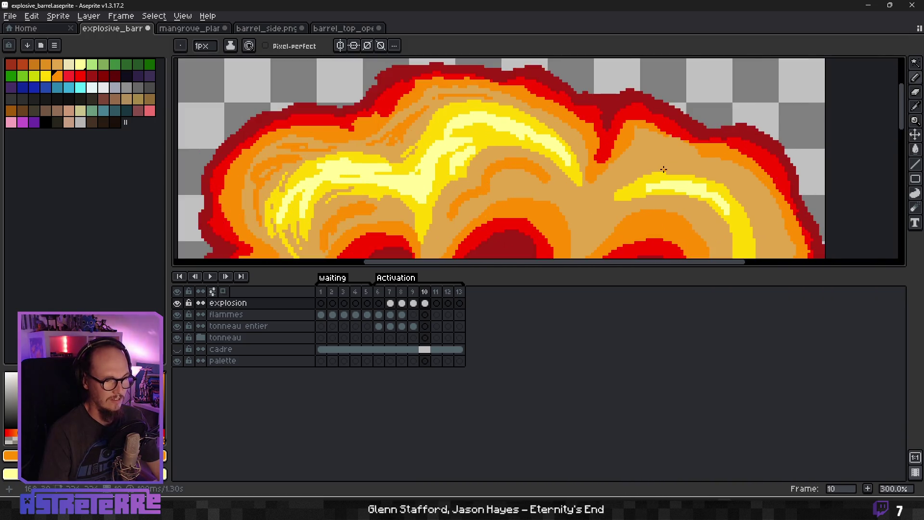
drag(608, 173, 662, 132)
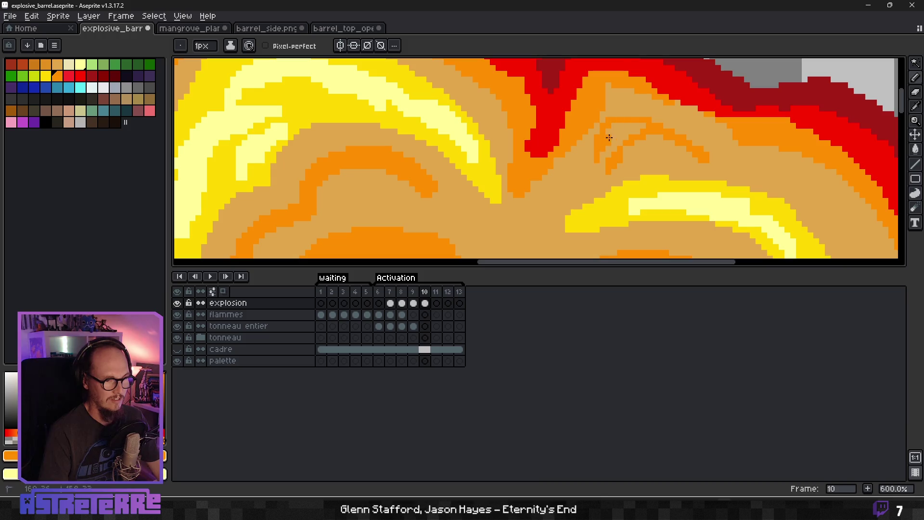
scroll(609, 141, right, 5)
mouse_move(549, 118)
mouse_down()
mouse_move(592, 126)
mouse_move(673, 201)
mouse_up()
mouse_move(625, 157)
mouse_down()
mouse_move(675, 200)
mouse_move(679, 242)
mouse_up()
Step: Add more orange swirl strokes lower in the tan band
scroll(705, 234, down, 5)
scroll(705, 234, right, 3)
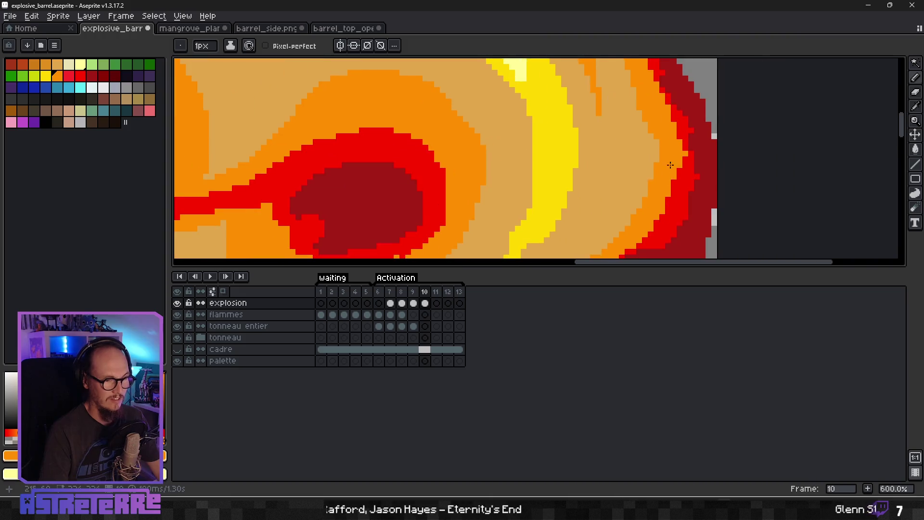
mouse_move(605, 133)
mouse_down()
mouse_move(596, 210)
mouse_move(598, 138)
mouse_up()
drag(595, 204, 563, 236)
drag(630, 203, 577, 253)
scroll(629, 195, down, 2)
scroll(629, 195, down, 1)
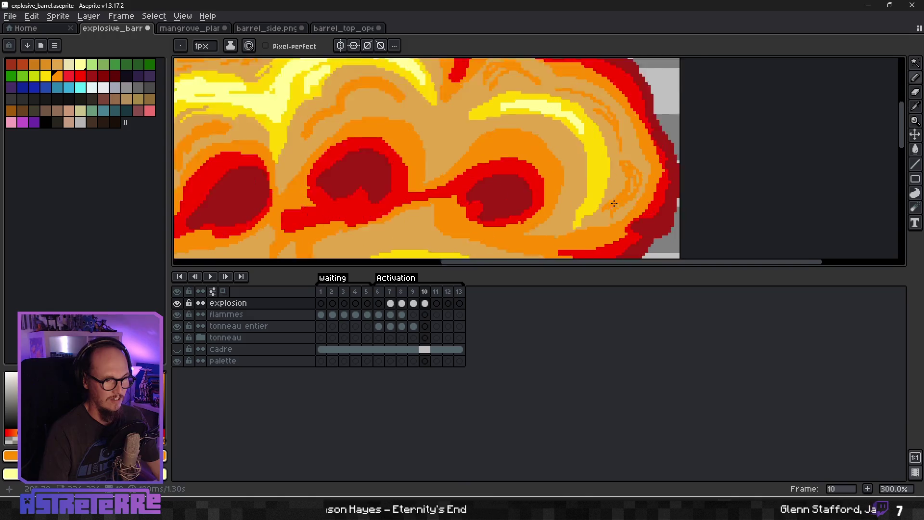
scroll(601, 188, up, 1)
Step: Widen the yellow swirl band and add a thin yellow line beside it
alt+click(599, 176)
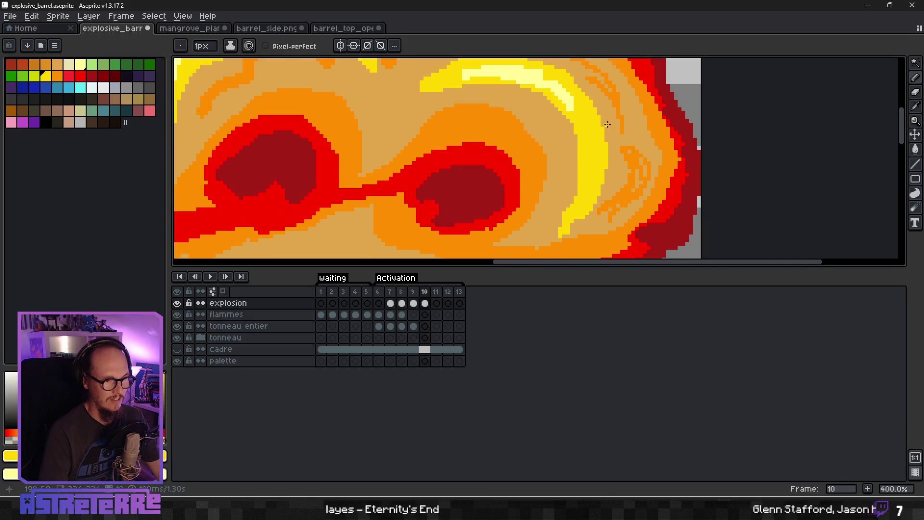
drag(608, 123, 603, 192)
drag(609, 150, 607, 176)
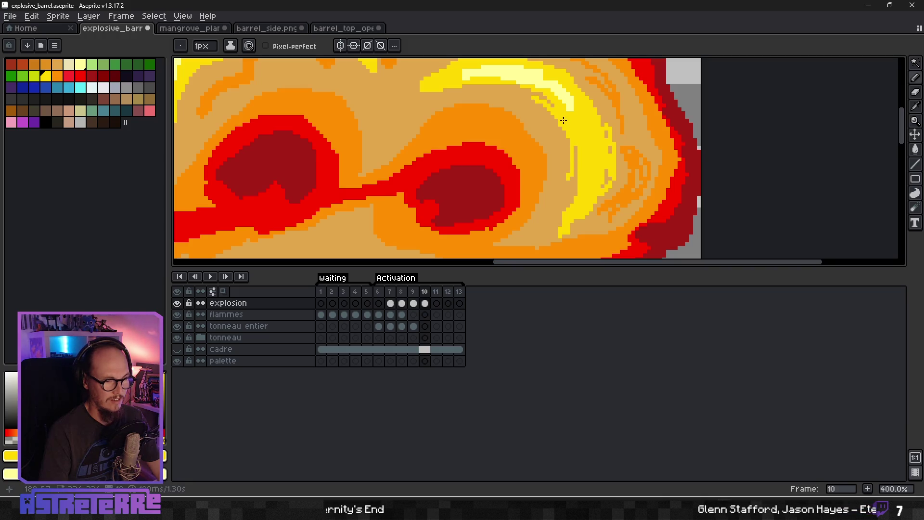
drag(564, 120, 555, 187)
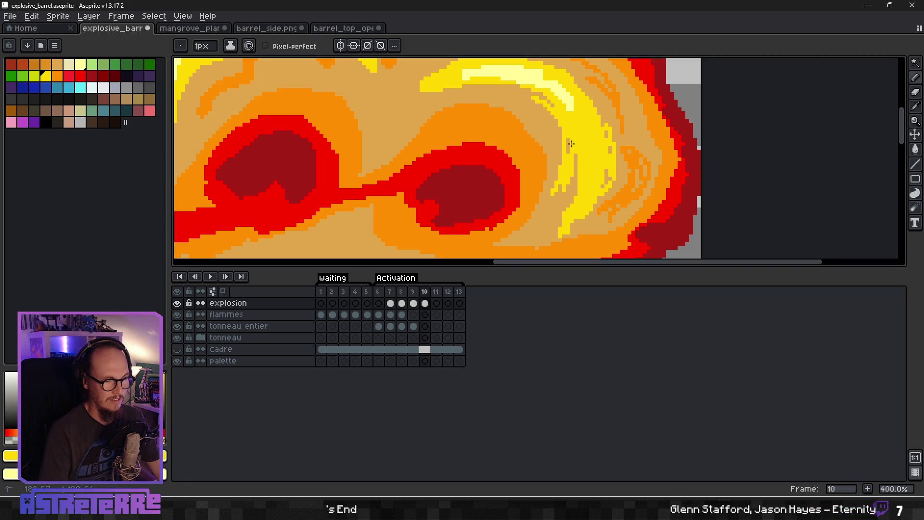
scroll(587, 134, down, 3)
scroll(573, 146, up, 2)
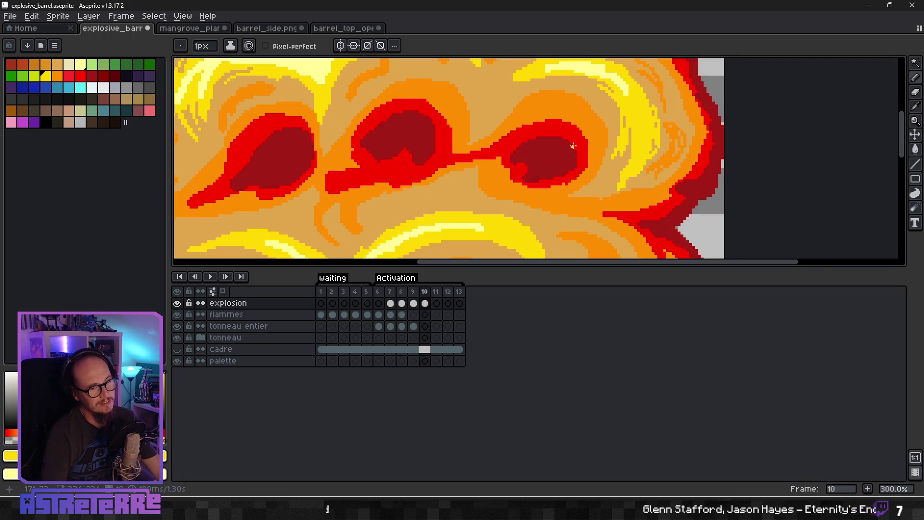
scroll(553, 106, up, 2)
Step: Draw orange strokes and small accents through the tan area near the cores
alt+click(490, 158)
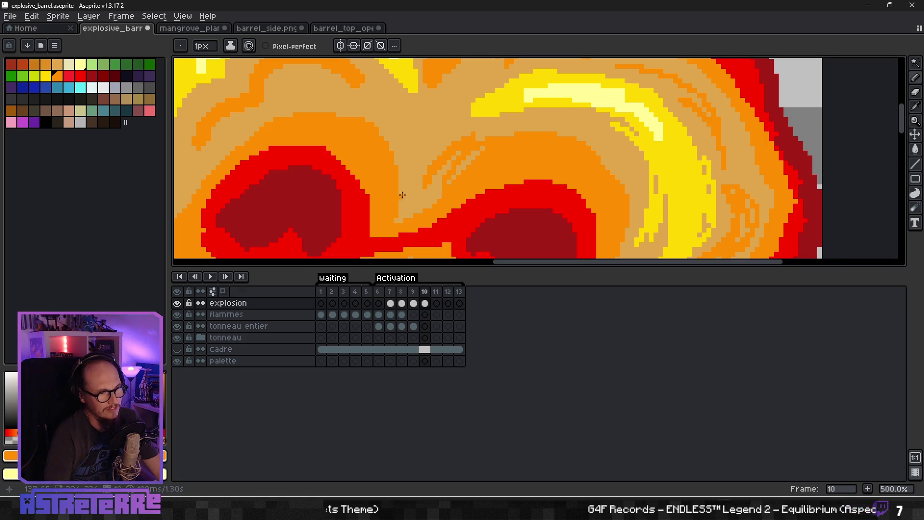
mouse_move(407, 190)
mouse_down()
mouse_move(389, 118)
mouse_move(367, 103)
mouse_up()
drag(399, 149, 356, 108)
click(471, 133)
mouse_move(491, 129)
mouse_down()
mouse_move(542, 124)
mouse_move(499, 142)
mouse_up()
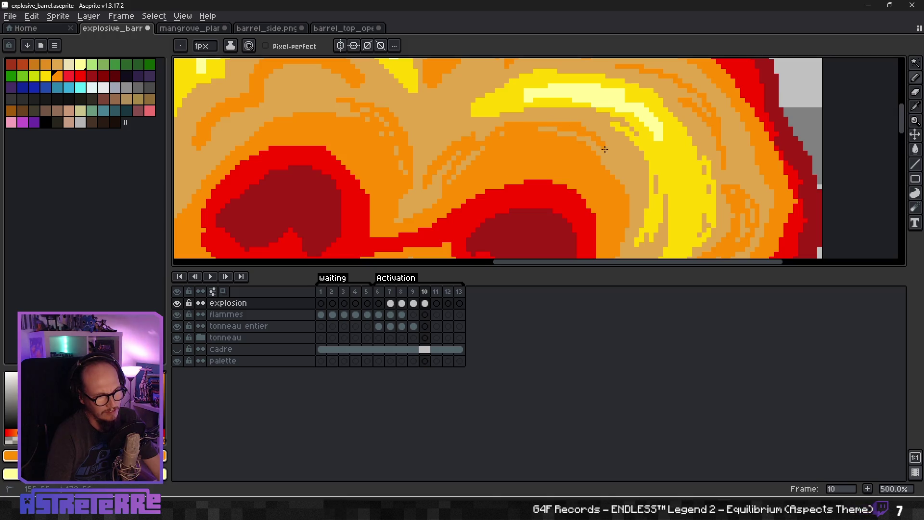
scroll(607, 144, down, 3)
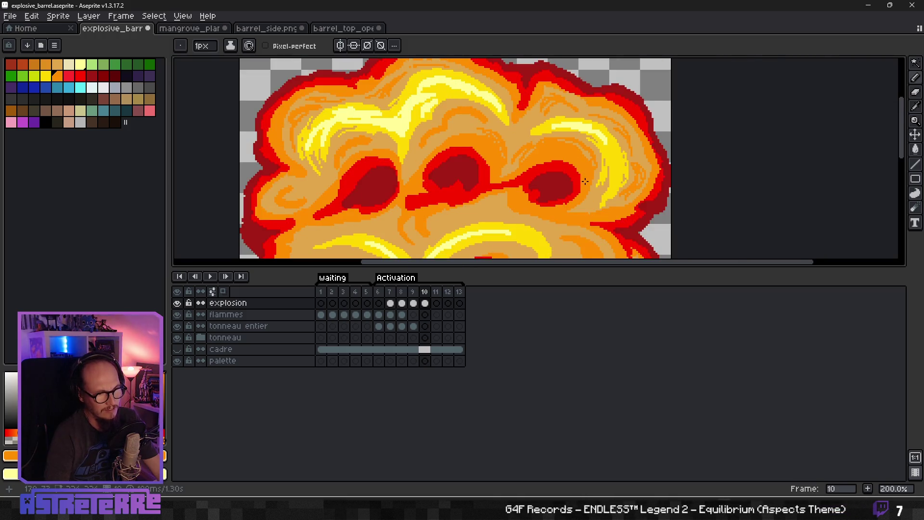
scroll(564, 172, up, 2)
Step: Draw red arcs and strokes around the right dark-red core
alt+click(564, 172)
mouse_move(492, 142)
mouse_down()
mouse_move(514, 128)
mouse_move(569, 131)
mouse_move(481, 128)
mouse_move(510, 116)
mouse_move(483, 139)
mouse_up()
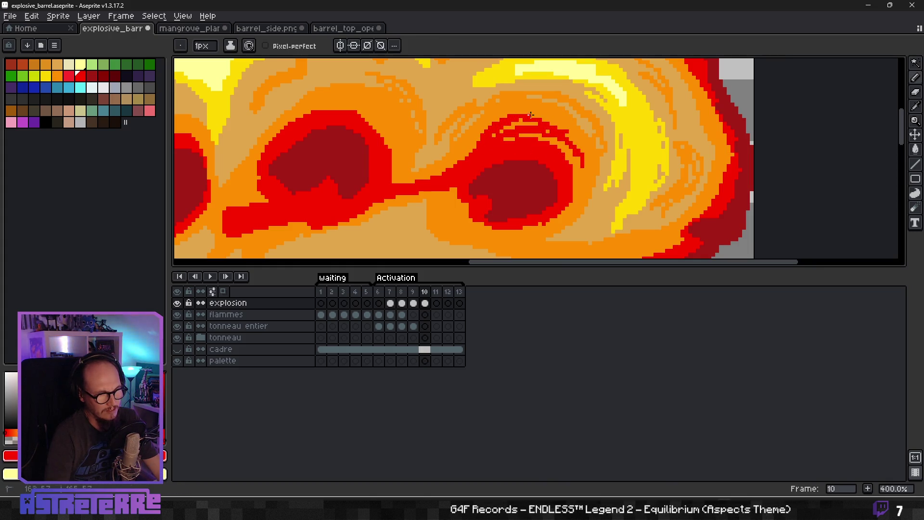
scroll(555, 166, down, 5)
scroll(537, 183, up, 4)
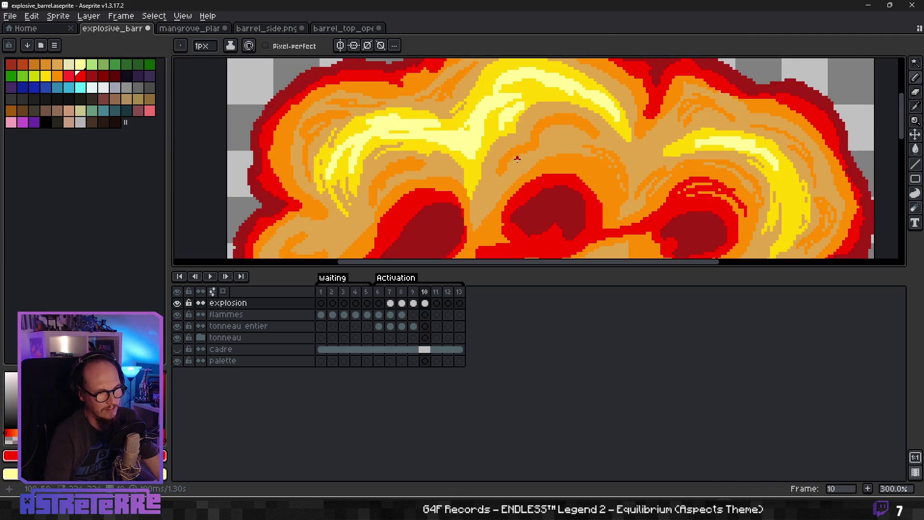
mouse_move(594, 177)
mouse_down()
mouse_move(606, 197)
mouse_move(582, 161)
mouse_move(601, 185)
mouse_up()
Step: Add small orange strokes in the tan area with freshly picked orange
key(alt)
alt+click(584, 161)
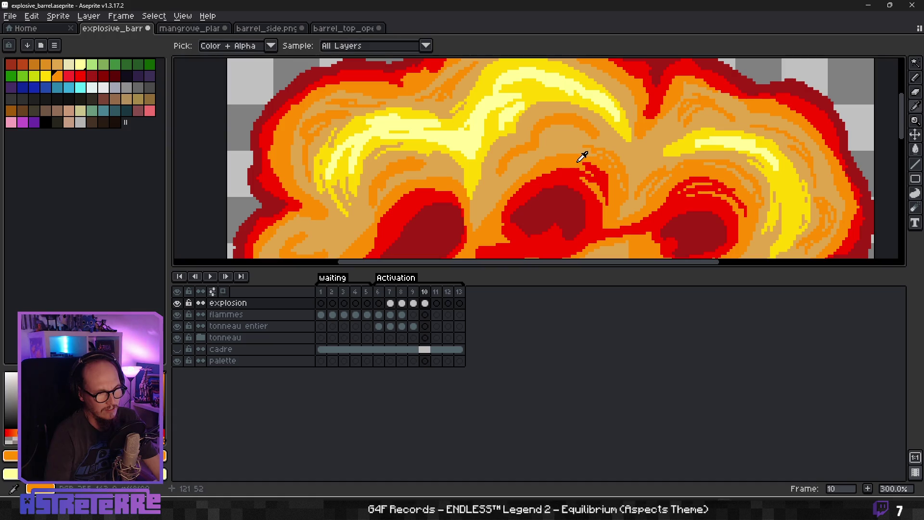
mouse_move(549, 150)
mouse_down()
mouse_move(574, 131)
mouse_move(528, 108)
mouse_move(519, 143)
mouse_move(493, 168)
mouse_move(549, 155)
mouse_up()
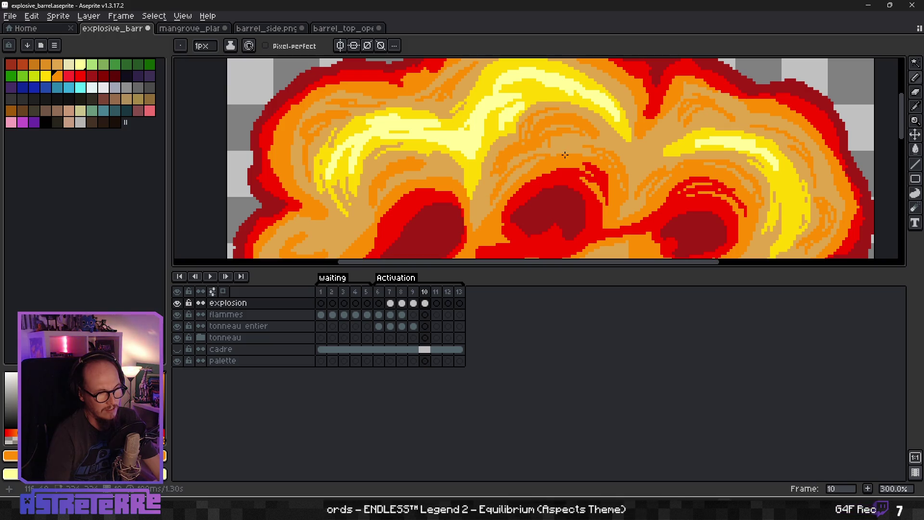
scroll(589, 150, down, 5)
scroll(597, 156, up, 4)
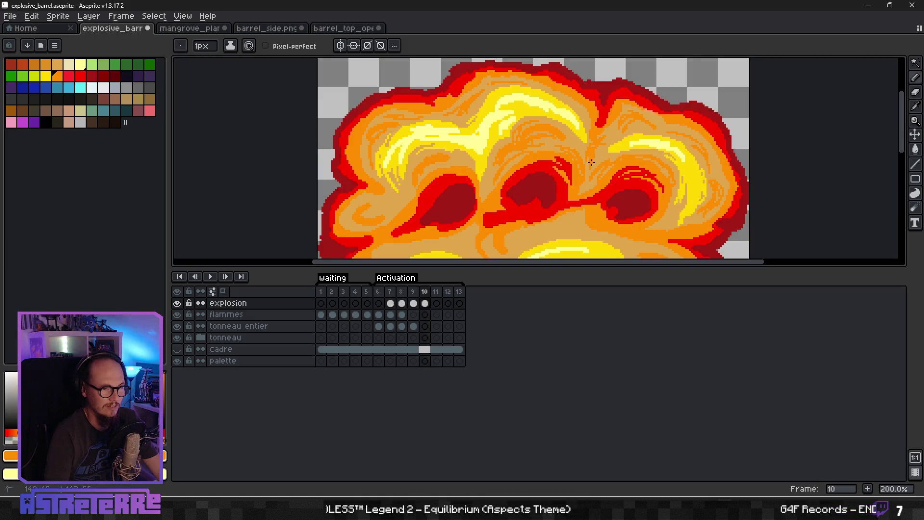
scroll(593, 159, down, 3)
scroll(543, 157, up, 1)
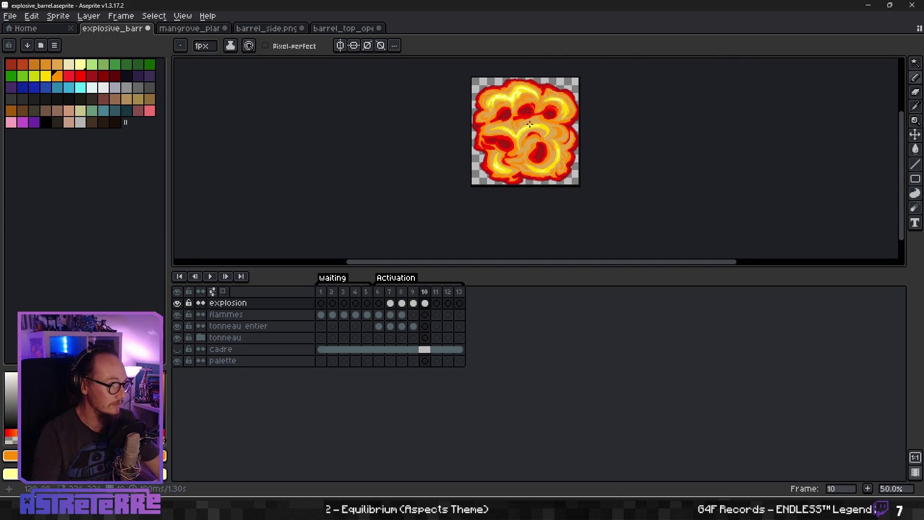
Step: Sample red and orange from the explosion and paint orange strokes through the tan area
scroll(523, 129, up, 3)
scroll(524, 129, down, 2)
scroll(428, 159, up, 1)
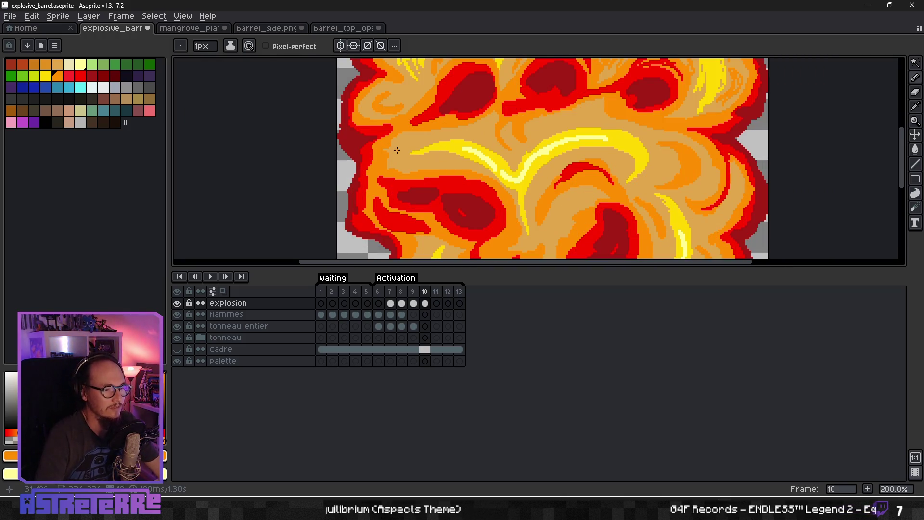
scroll(397, 151, up, 1)
alt+click(359, 153)
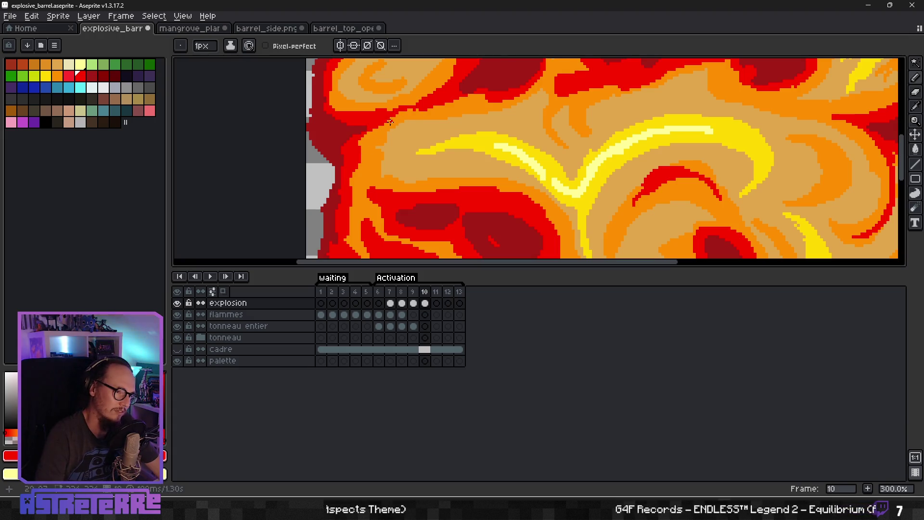
alt+click(380, 144)
drag(435, 133, 390, 145)
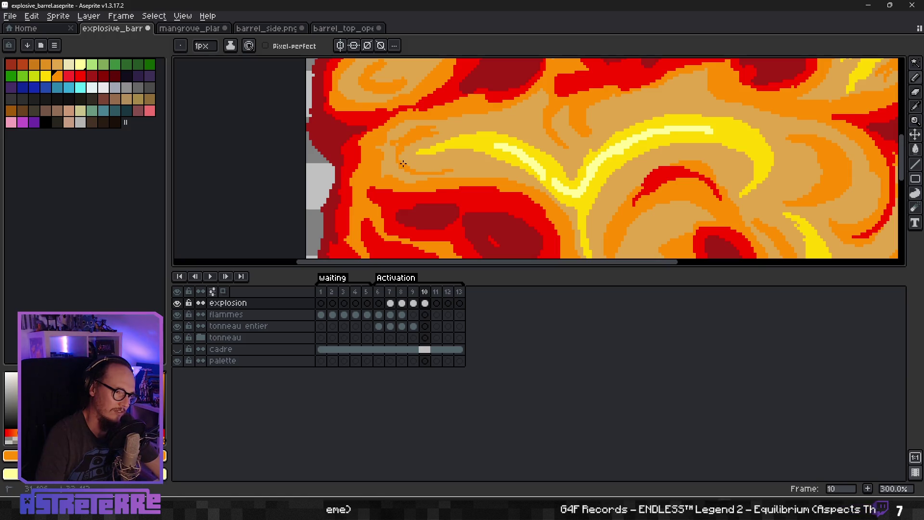
drag(420, 170, 475, 159)
Step: Add orange swirl strokes above the yellow swirl and extend the yellow swirl further
alt+click(476, 131)
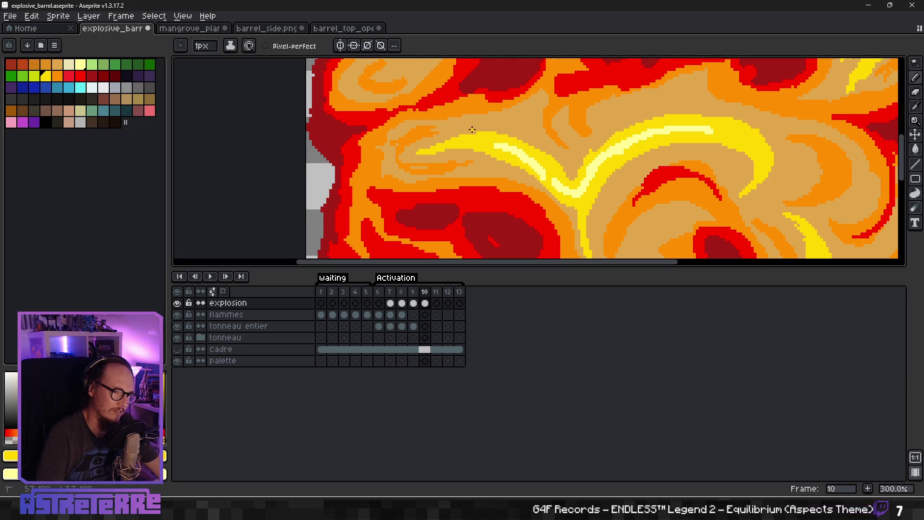
alt+click(556, 99)
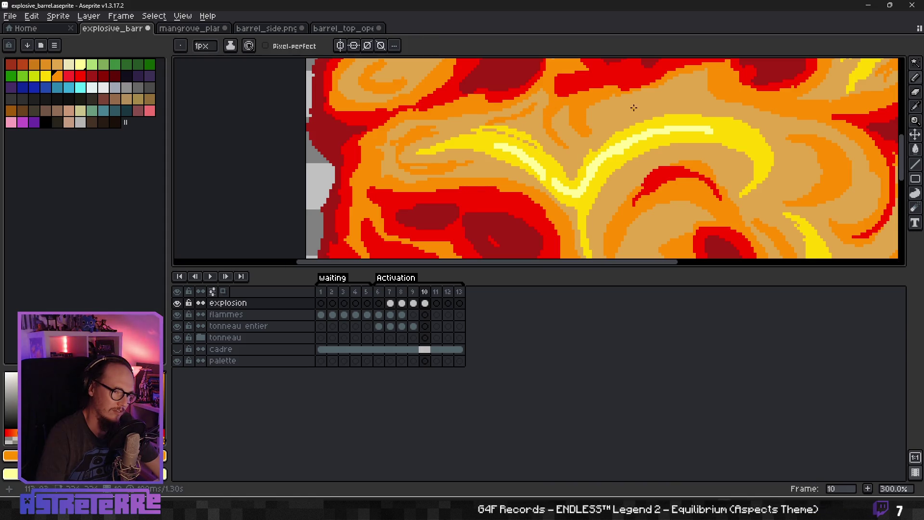
drag(594, 129, 692, 96)
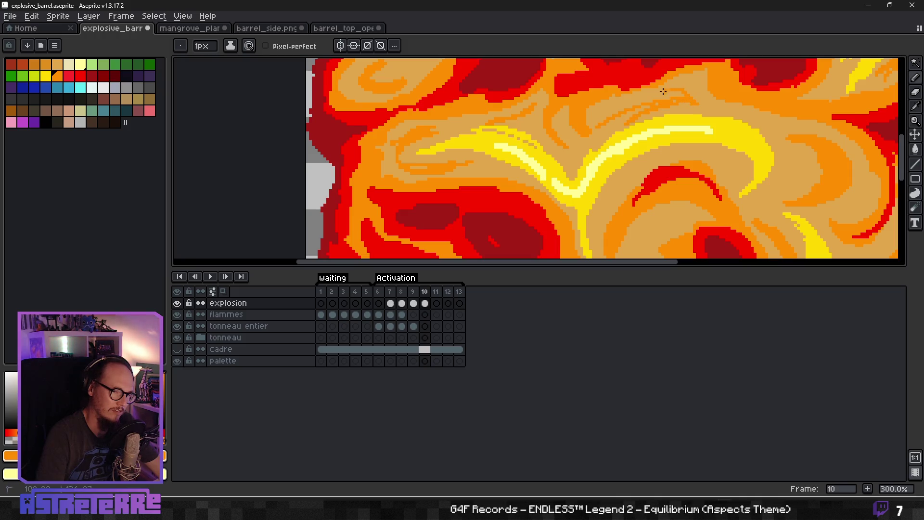
scroll(715, 104, down, 2)
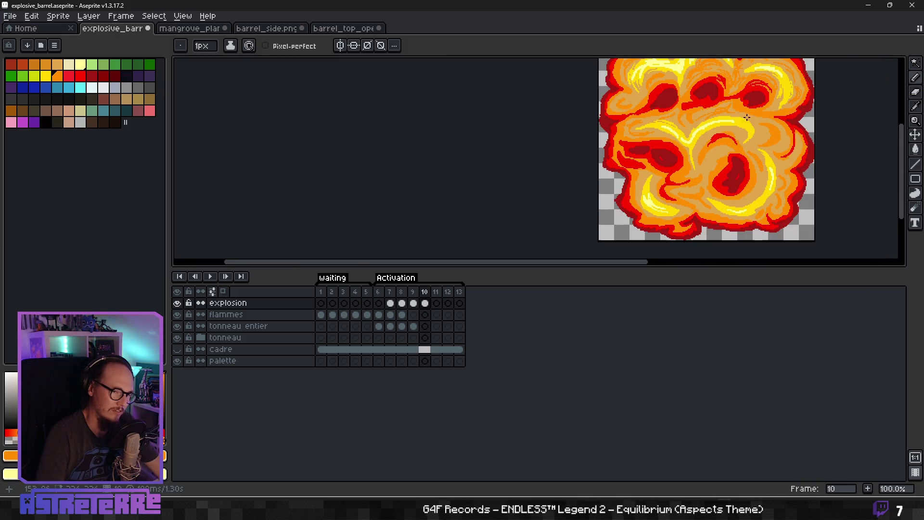
scroll(736, 130, up, 2)
mouse_move(743, 136)
mouse_down()
mouse_move(676, 145)
mouse_move(575, 120)
mouse_move(578, 146)
mouse_up()
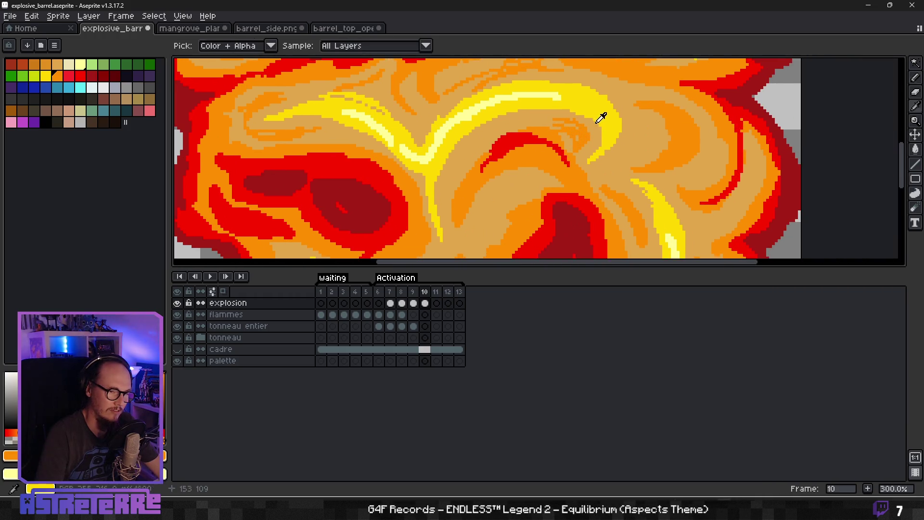
alt+click(591, 103)
drag(599, 121, 592, 147)
Step: Undo a pale-yellow highlight stroke and resample the swirl's yellow
scroll(602, 109, up, 3)
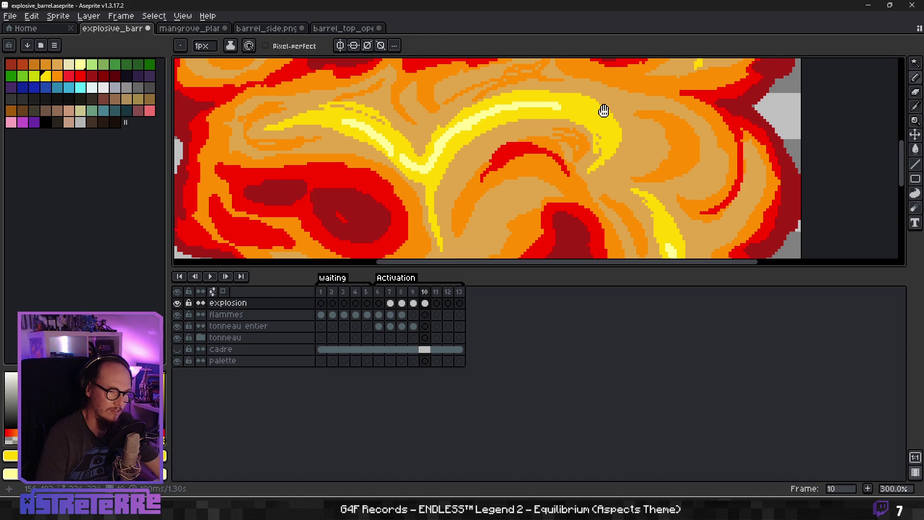
alt+click(554, 144)
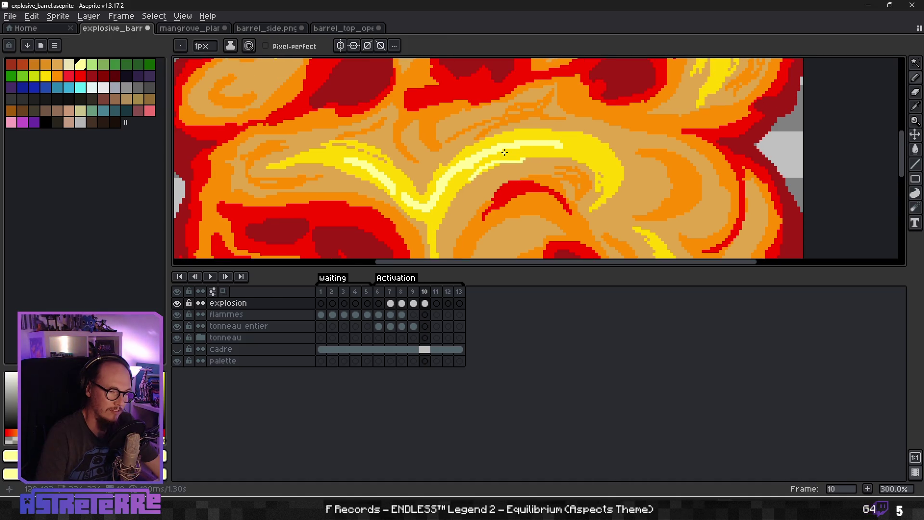
key(ctrl+z)
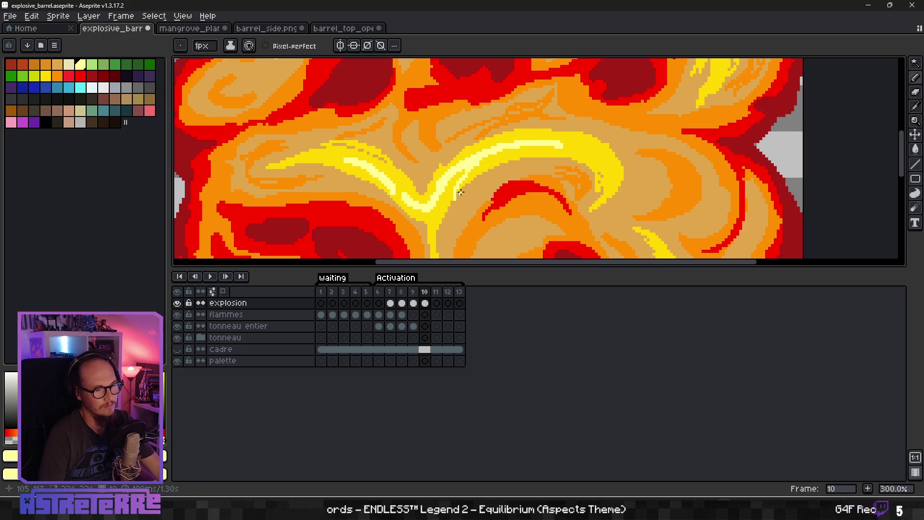
scroll(479, 161, up, 2)
alt+click(474, 164)
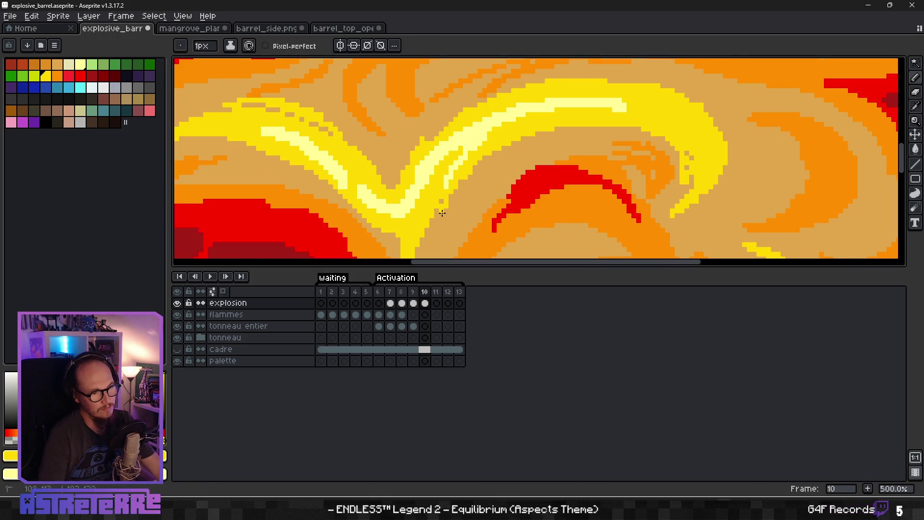
scroll(481, 212, up, 1)
scroll(510, 192, down, 1)
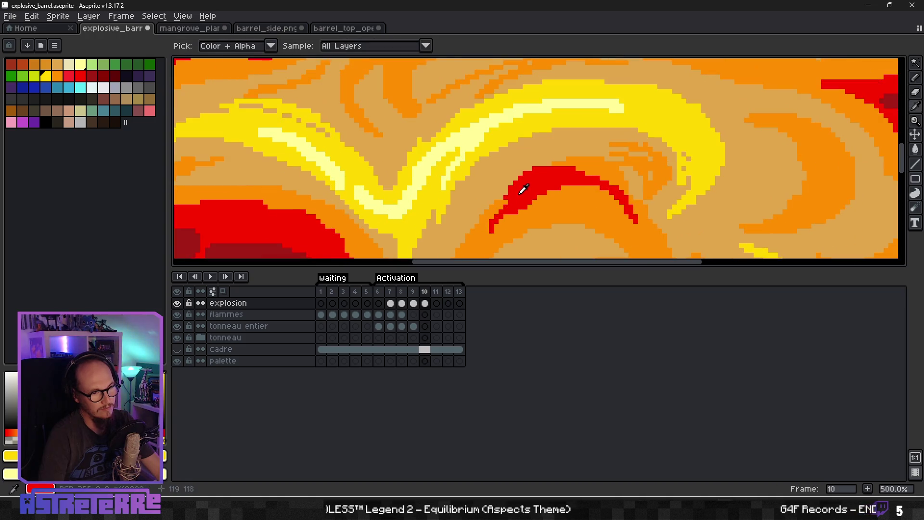
Step: Set the swirl's red as the drawing colour and save explosive_barrel.aseprite
alt+click(519, 190)
alt+click(536, 170)
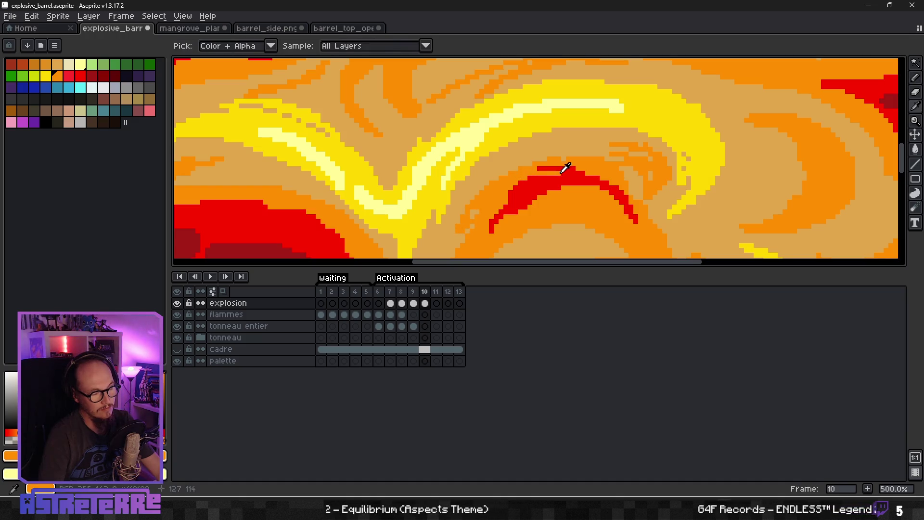
scroll(558, 202, down, 3)
scroll(558, 215, up, 2)
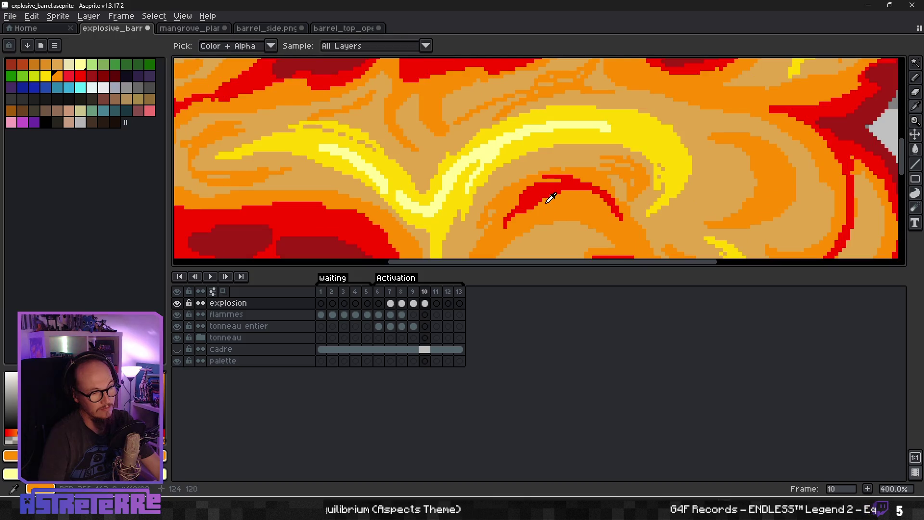
alt+click(542, 190)
scroll(404, 195, up, 1)
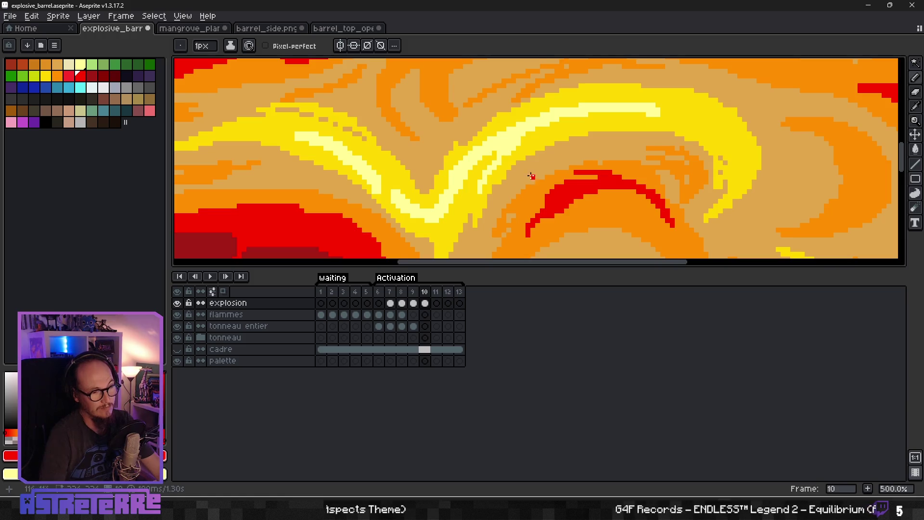
scroll(531, 176, down, 6)
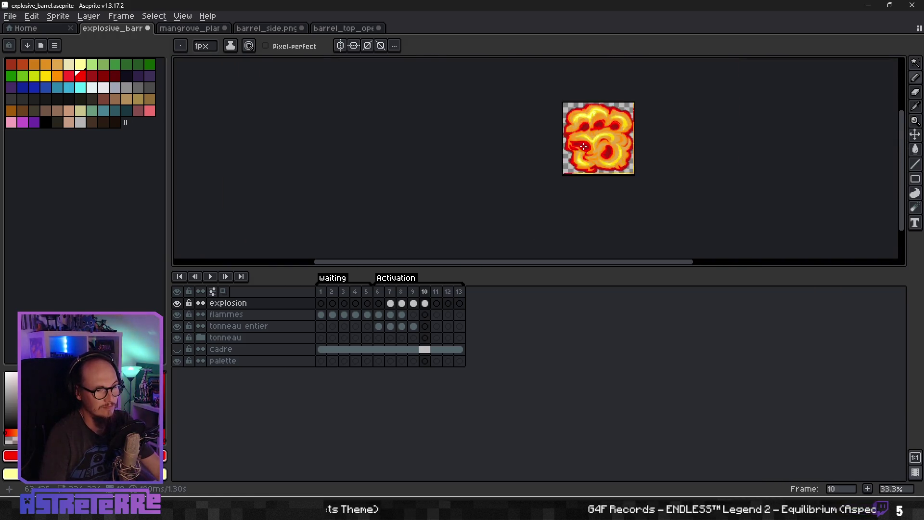
scroll(583, 146, up, 1)
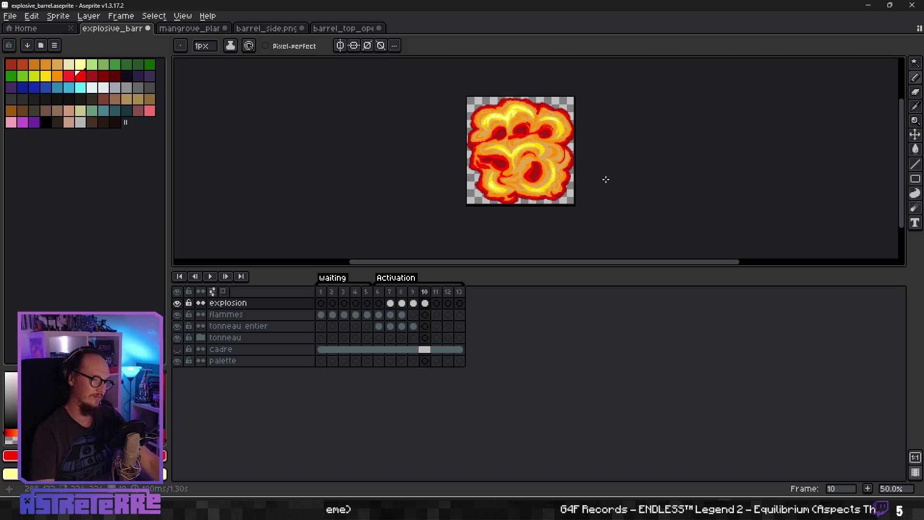
key(ctrl+s)
Step: Flip back and forth between frames 9 and 10 to compare the explosion sizes
key(Left)
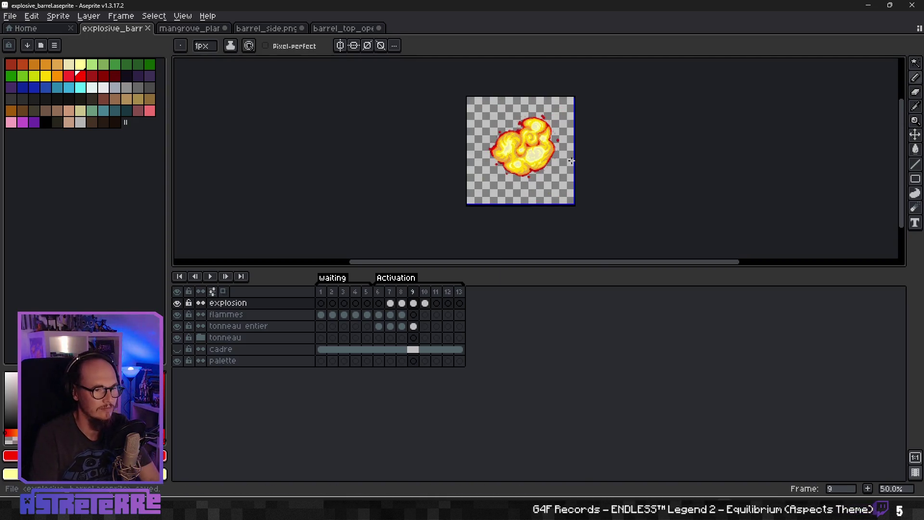
key(Right)
key(Left)
key(Right)
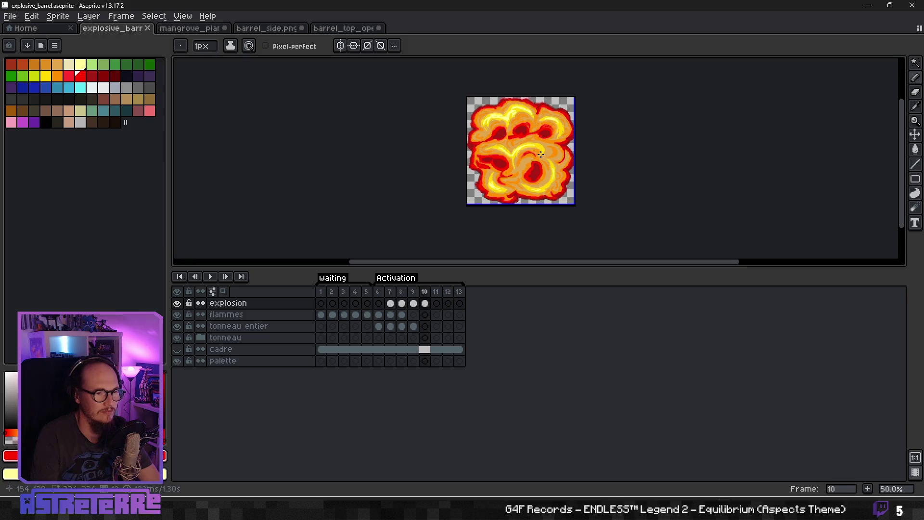
key(Left)
key(Right)
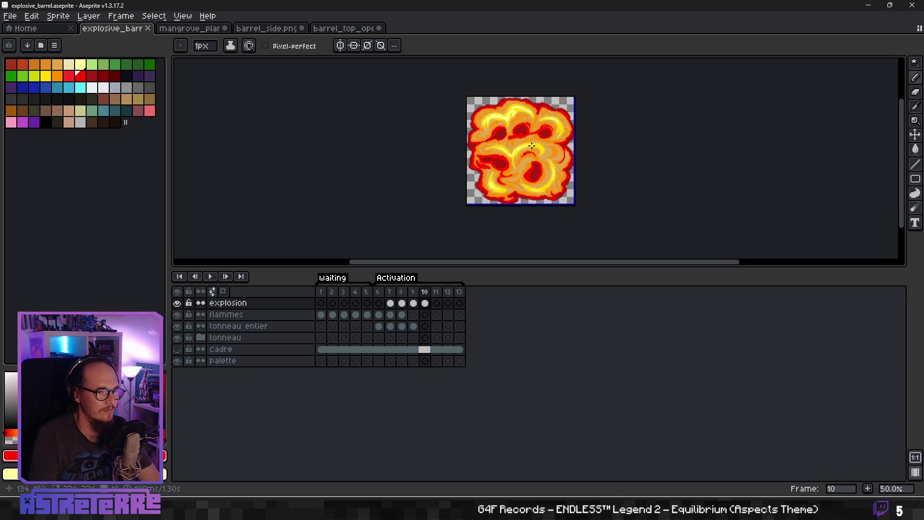
key(Left)
key(Right)
key(Left)
key(Left)
key(Left)
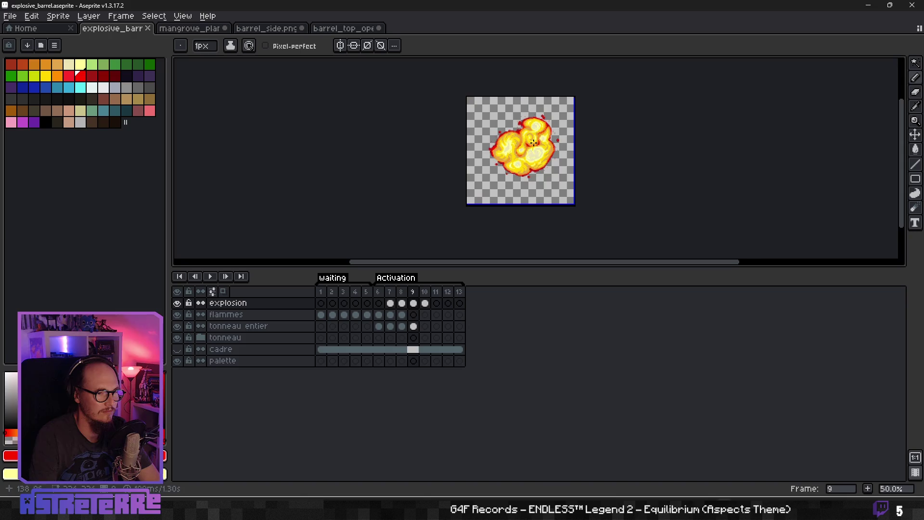
Step: Play and stop the explosion animation, then return to frame 10 zoomed in
click(209, 276)
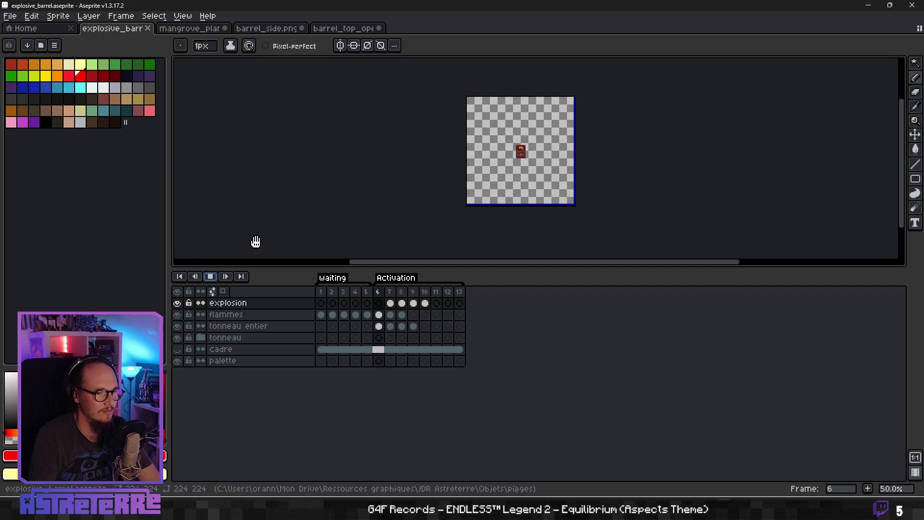
click(210, 277)
key(Left)
key(Left)
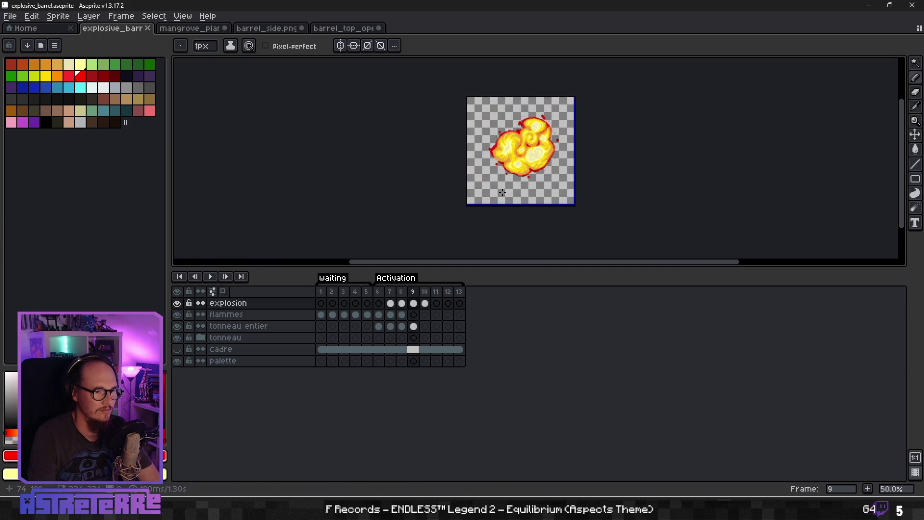
key(Right)
scroll(347, 174, up, 2)
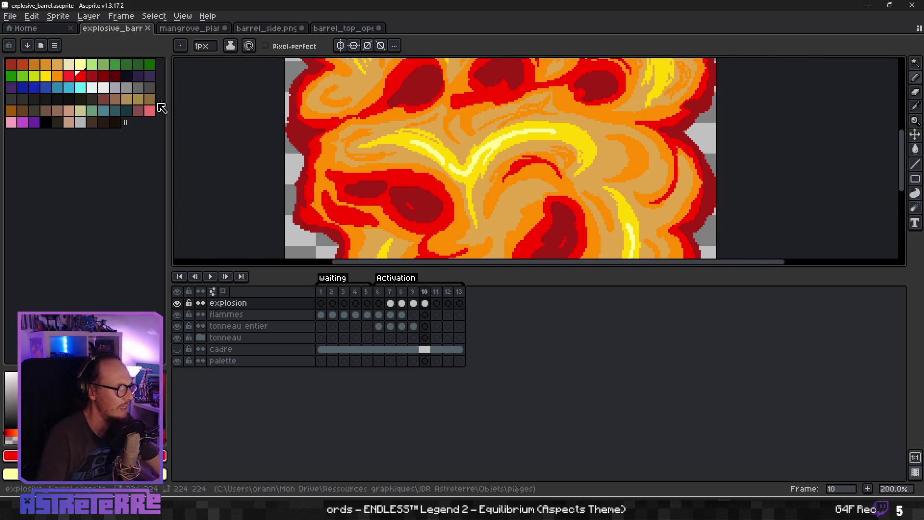
Step: Paint curved dark-maroon strokes inside the lower blob and the left blob
key(bracketright)
key(bracketright)
key(bracketright)
scroll(413, 198, up, 1)
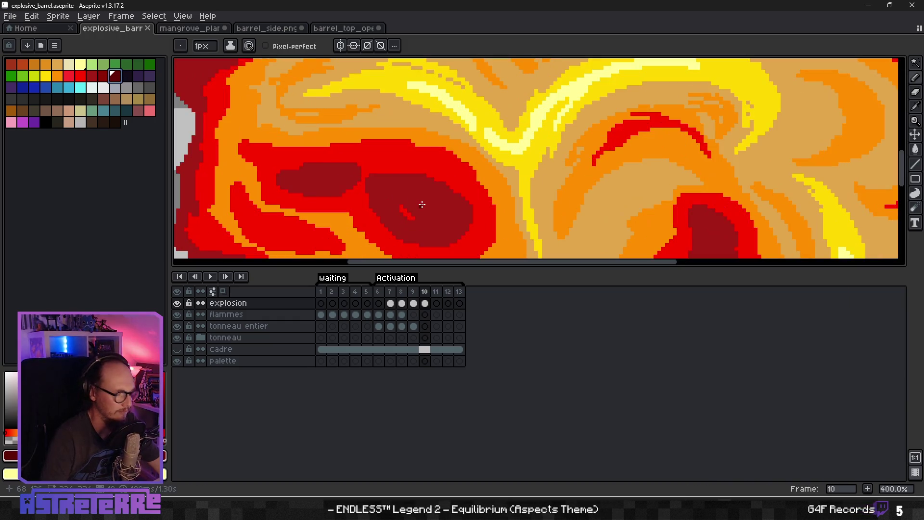
drag(422, 205, 414, 206)
scroll(424, 205, up, 1)
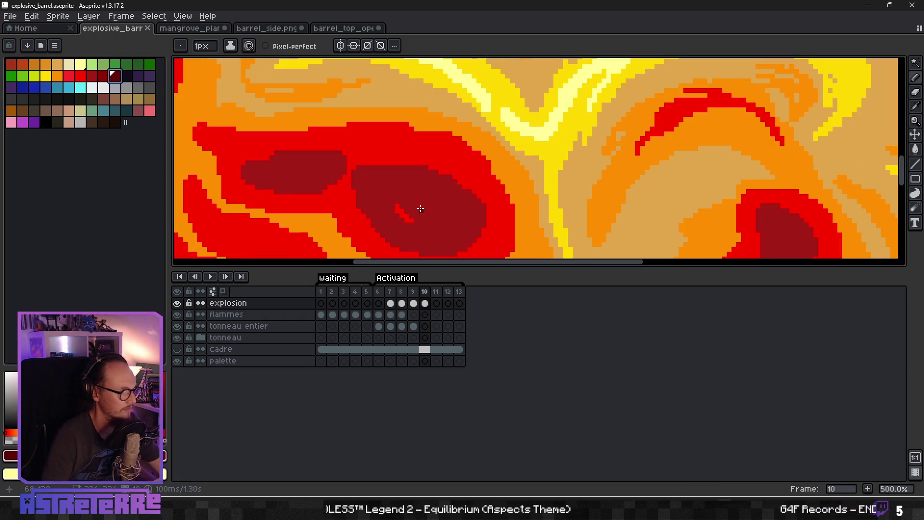
mouse_move(426, 198)
mouse_down()
mouse_move(399, 182)
mouse_move(450, 226)
mouse_up()
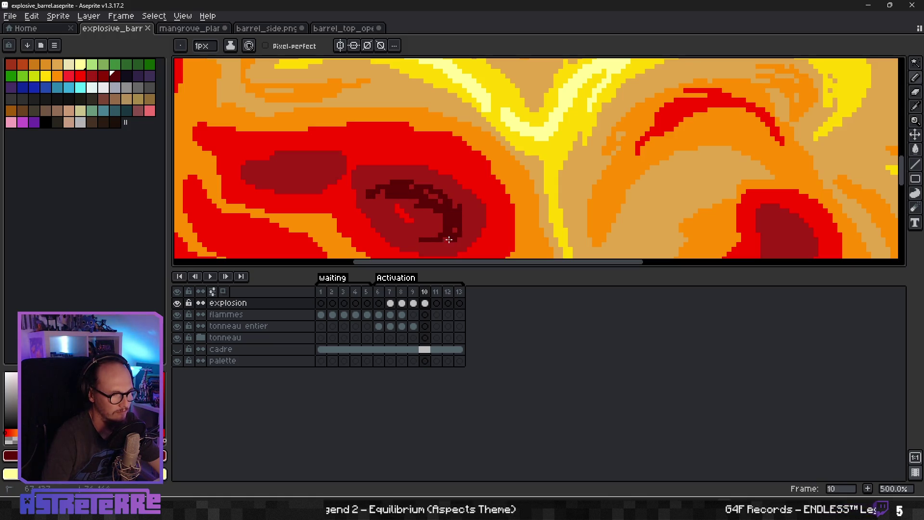
scroll(444, 200, down, 1)
scroll(337, 182, up, 1)
drag(310, 185, 363, 182)
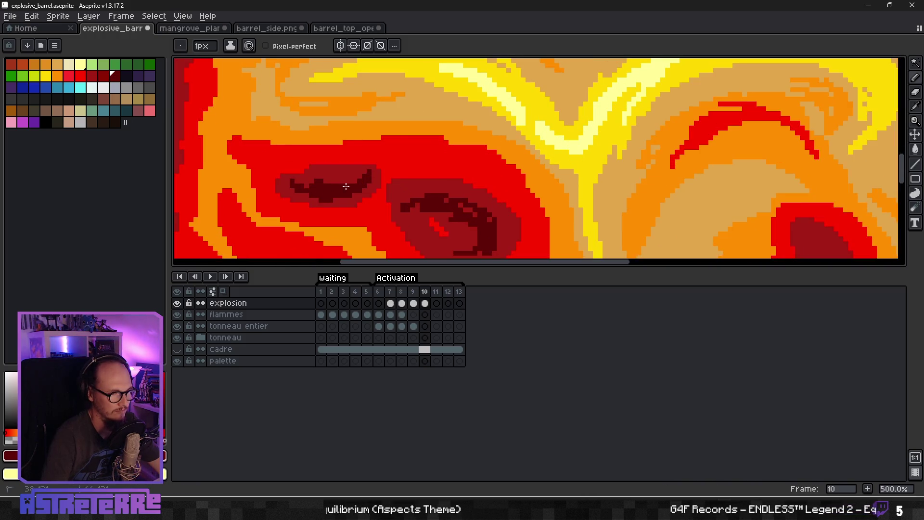
scroll(345, 186, down, 3)
scroll(469, 158, up, 1)
Step: Add thin dark-maroon lines and arcs inside the middle dark-red blobs
drag(502, 129, 493, 172)
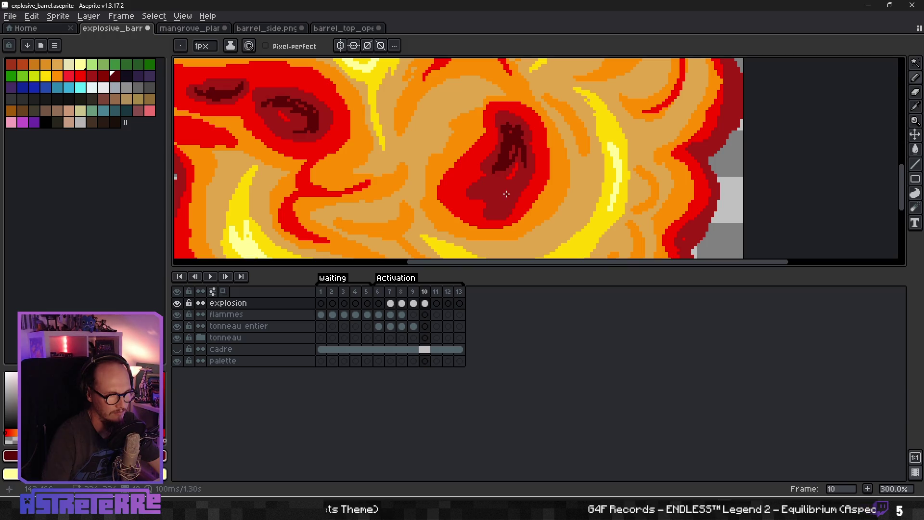
drag(499, 180, 482, 190)
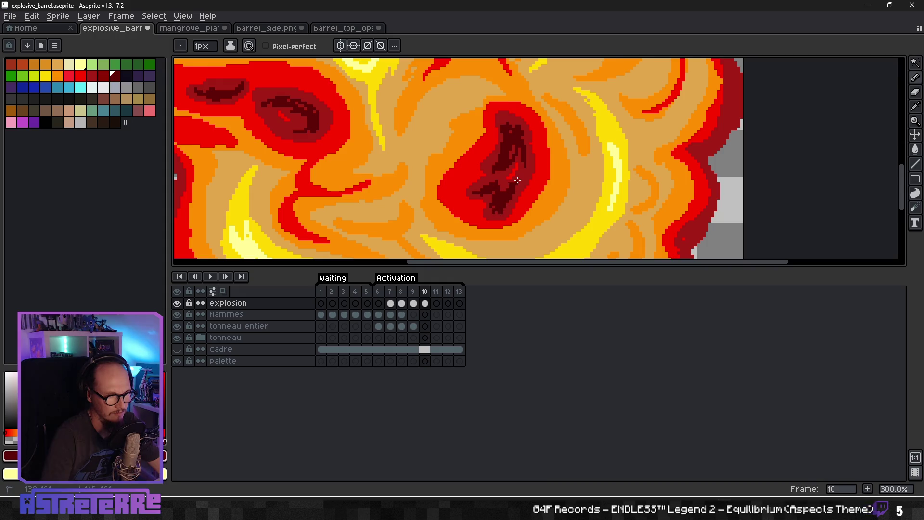
scroll(494, 193, down, 4)
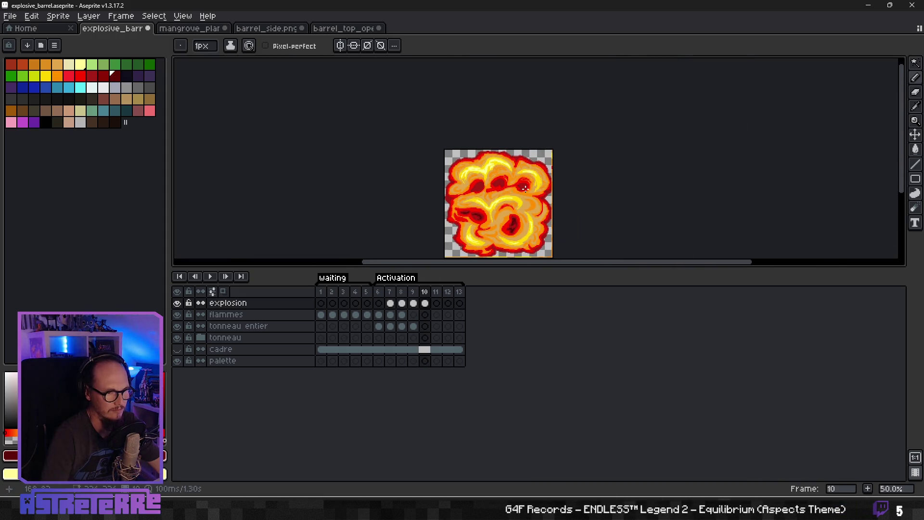
scroll(498, 173, up, 5)
drag(498, 172, 511, 174)
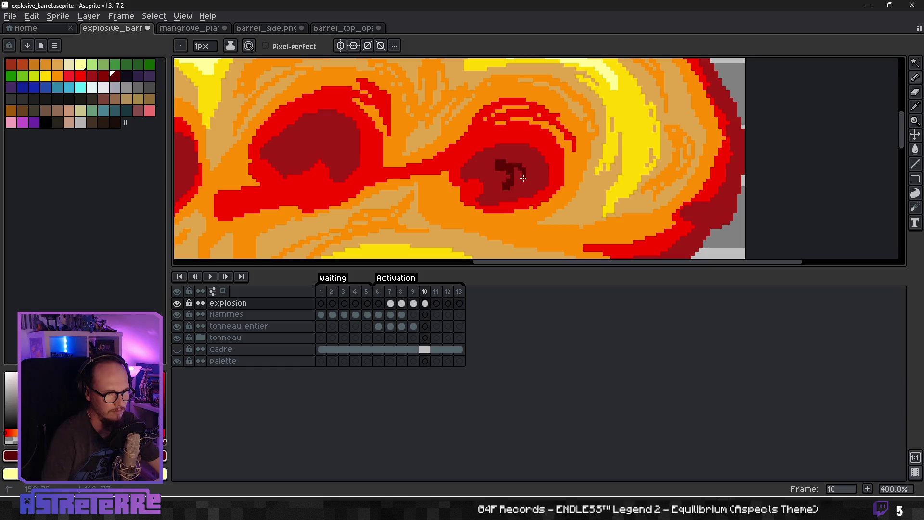
scroll(511, 180, left, 5)
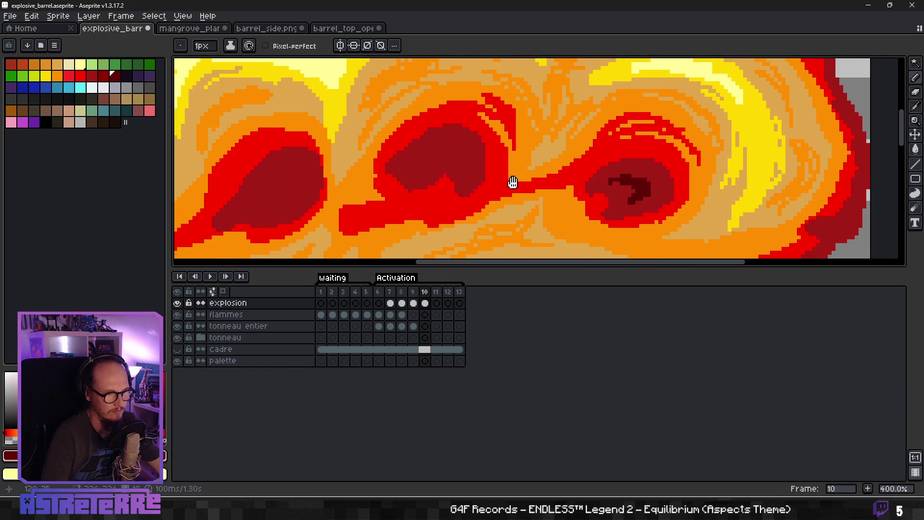
mouse_move(423, 169)
mouse_down()
mouse_move(478, 145)
mouse_move(476, 155)
mouse_up()
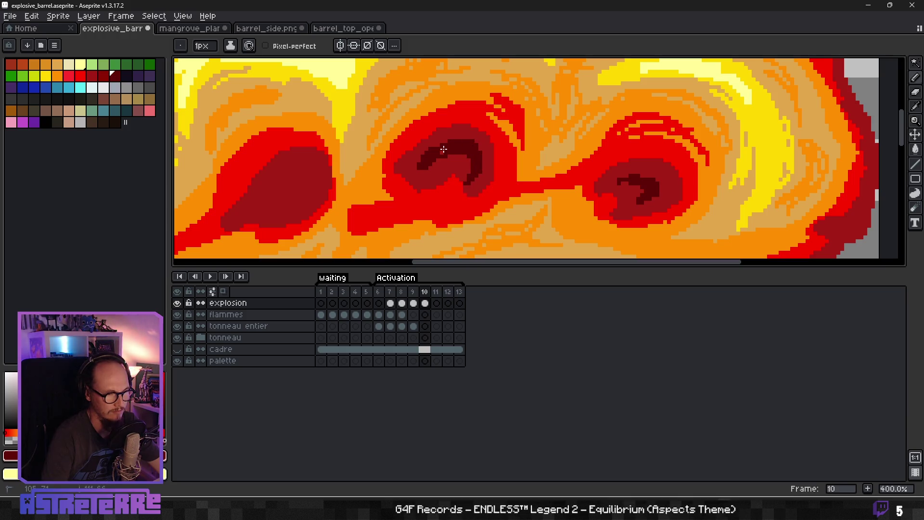
scroll(534, 144, left, 6)
drag(429, 169, 463, 174)
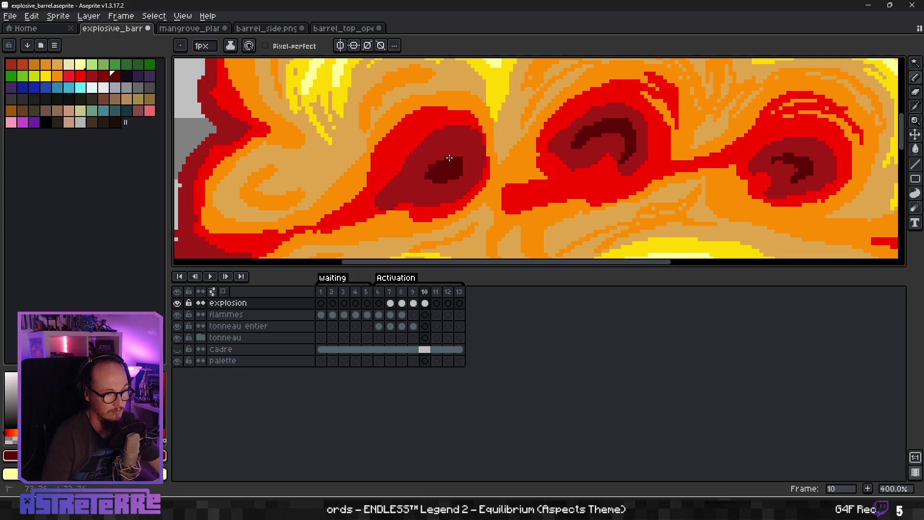
drag(471, 149, 428, 156)
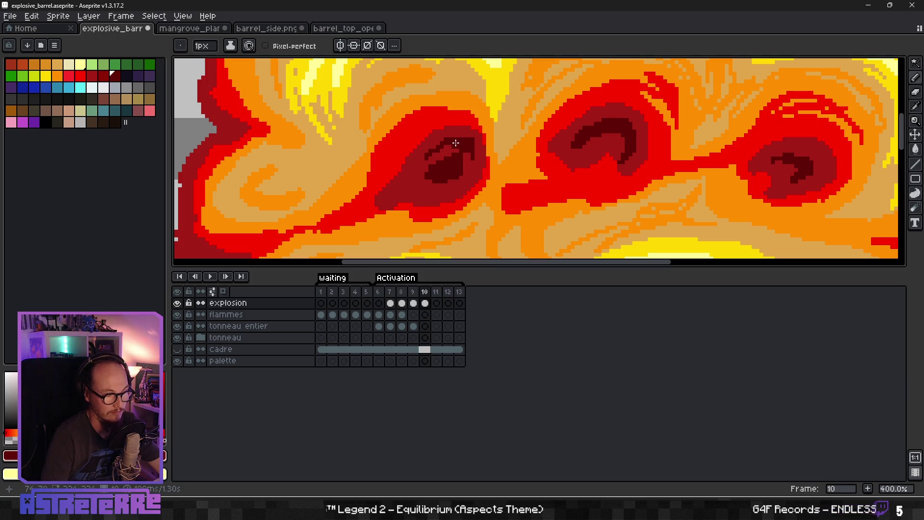
Step: Darken the explosion's left edge, then Magic Wand-select the dark-red pixels
scroll(455, 147, down, 3)
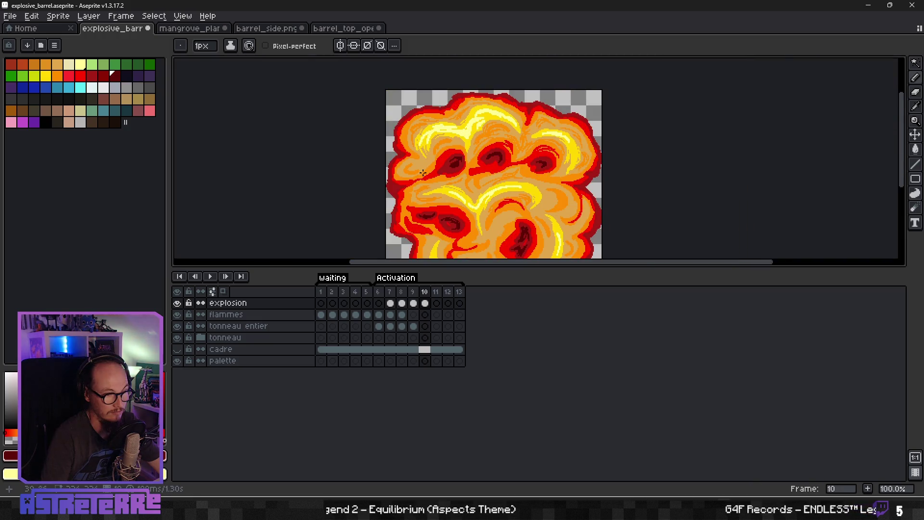
scroll(423, 172, up, 5)
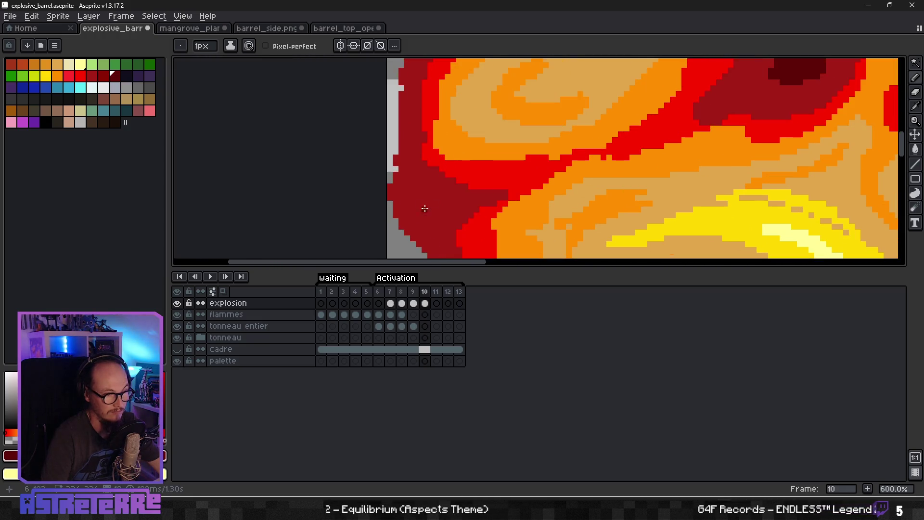
mouse_move(425, 208)
mouse_down()
mouse_move(404, 191)
mouse_move(402, 208)
mouse_up()
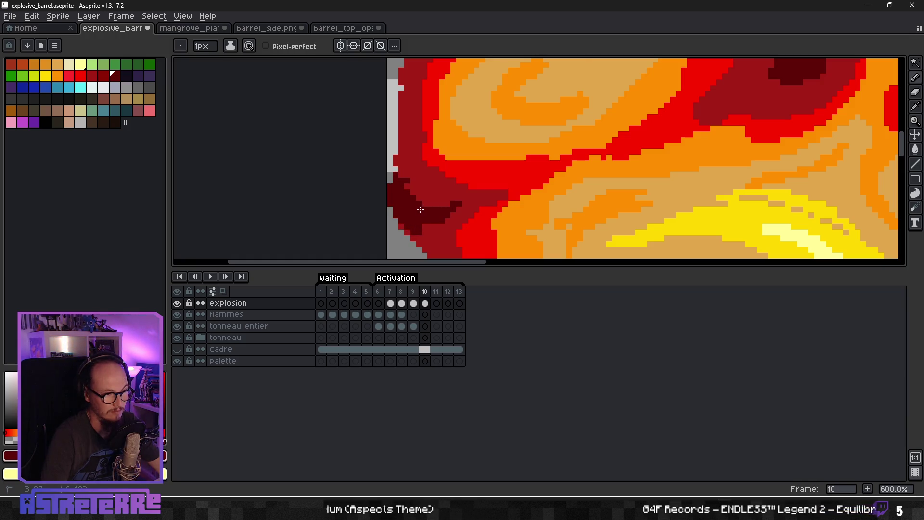
scroll(421, 210, down, 3)
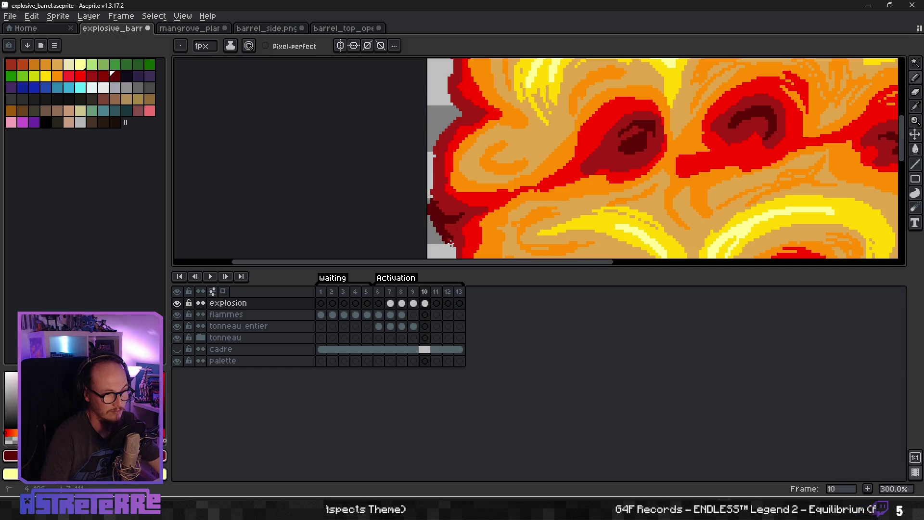
scroll(493, 187, down, 2)
scroll(493, 187, up, 2)
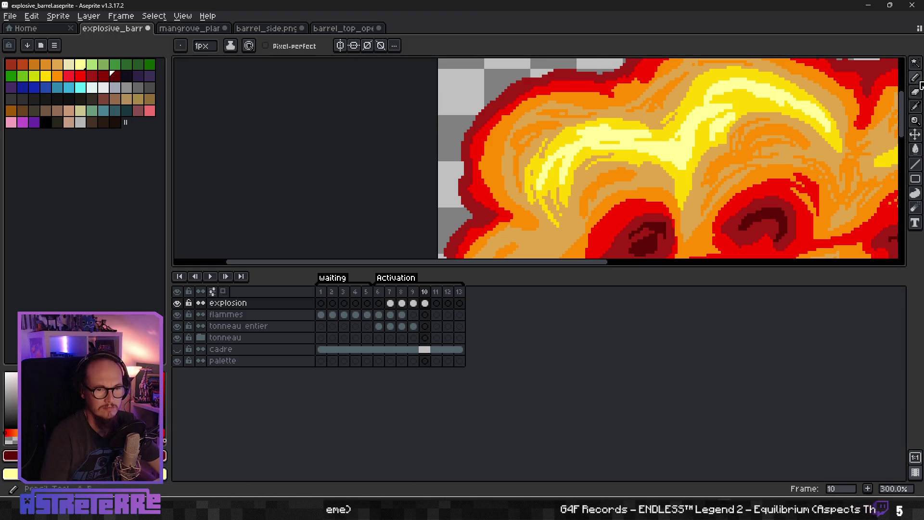
key(w)
click(505, 91)
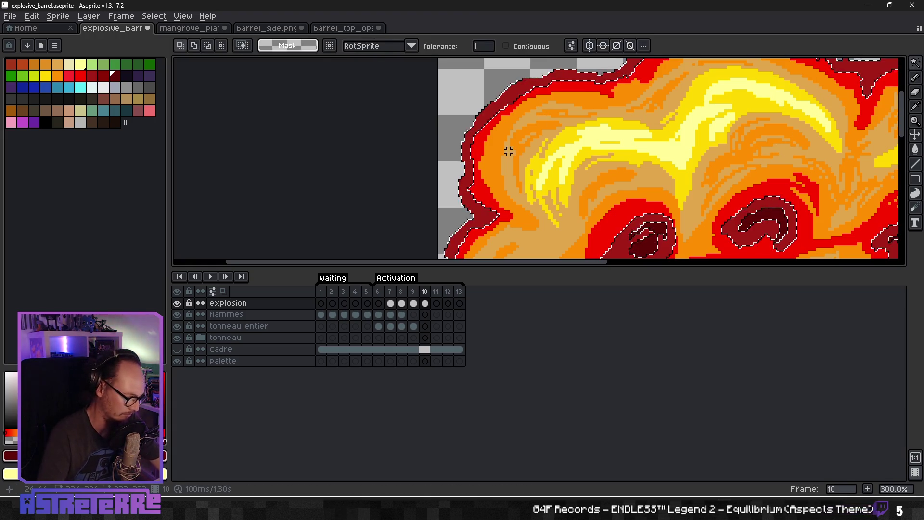
Step: With the pencil, thicken the dark-red rim along the upper edge after undoing a stray stroke
key(b)
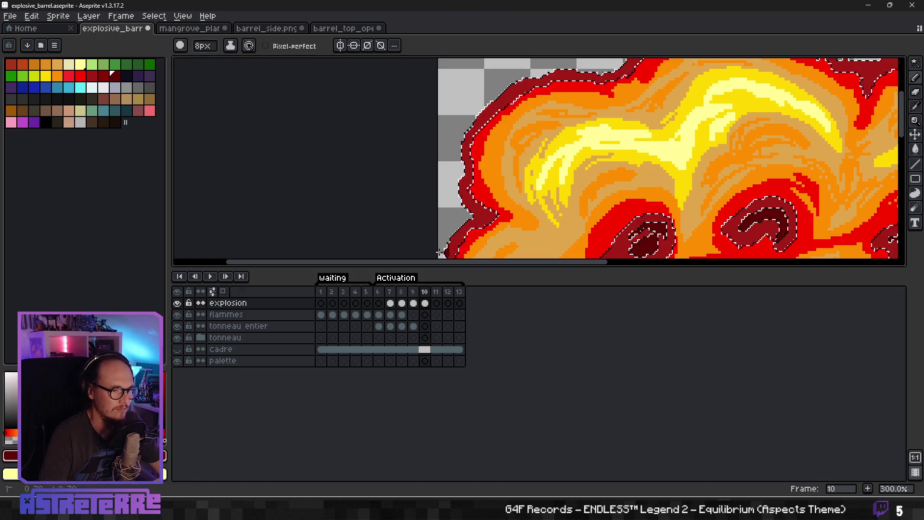
mouse_move(462, 219)
mouse_down()
mouse_move(465, 198)
mouse_move(464, 216)
mouse_up()
key(ctrl+z)
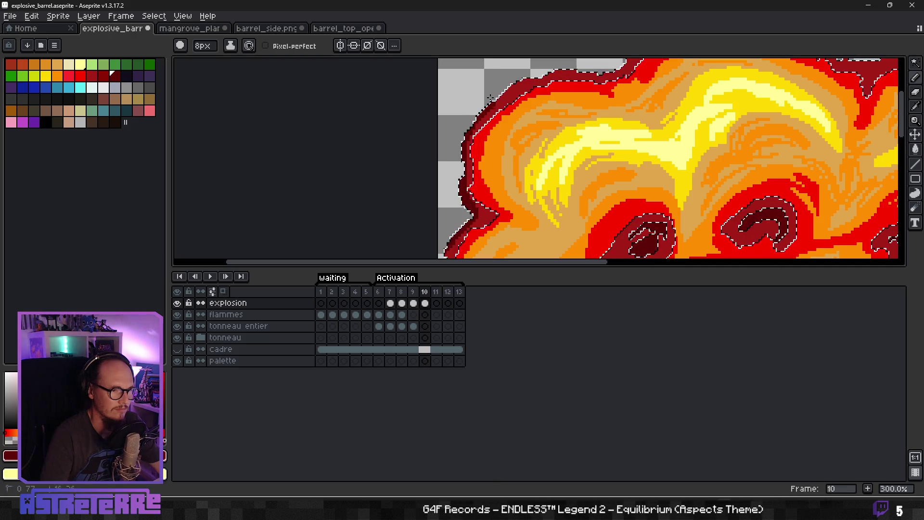
scroll(457, 141, right, 5)
scroll(447, 154, up, 3)
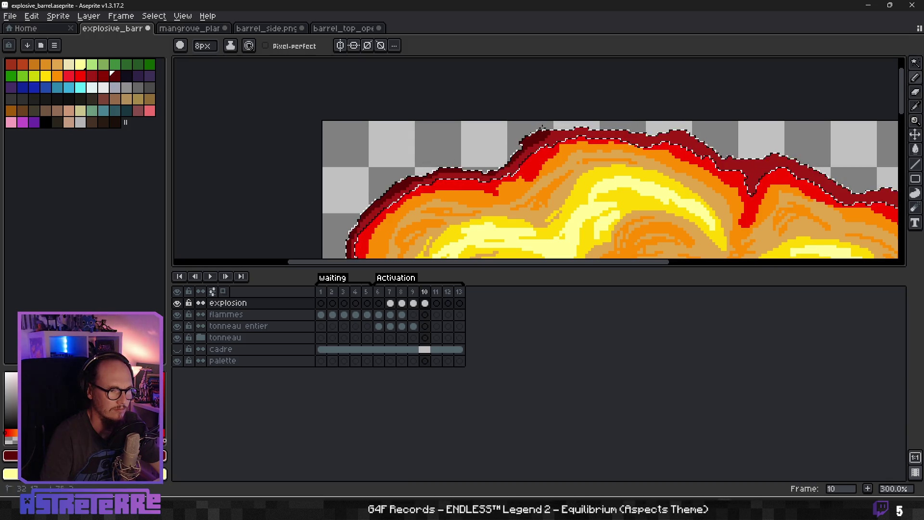
mouse_move(665, 128)
mouse_down()
mouse_move(717, 151)
mouse_move(760, 154)
mouse_move(414, 118)
mouse_up()
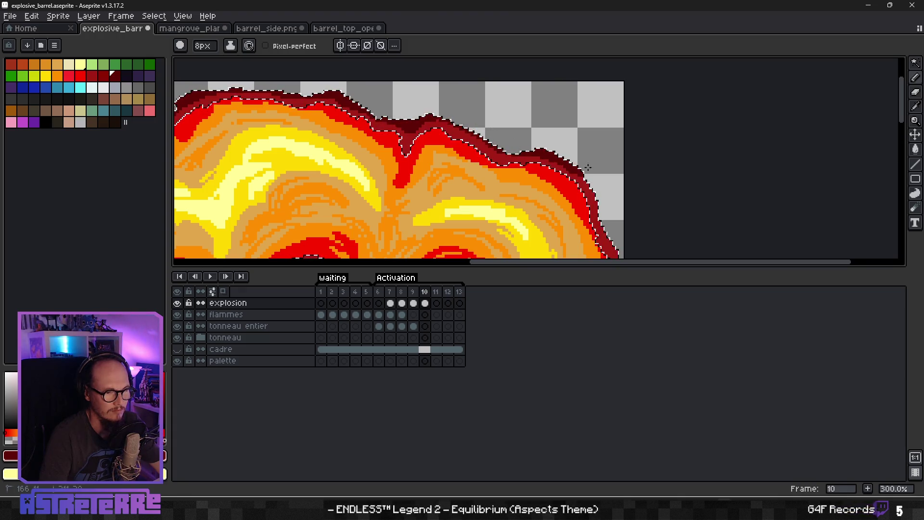
Step: Shade the lower flame swirls with a 4px brush, then shrink it to 1px
mouse_move(616, 227)
mouse_down()
mouse_move(535, 93)
mouse_move(542, 137)
mouse_up()
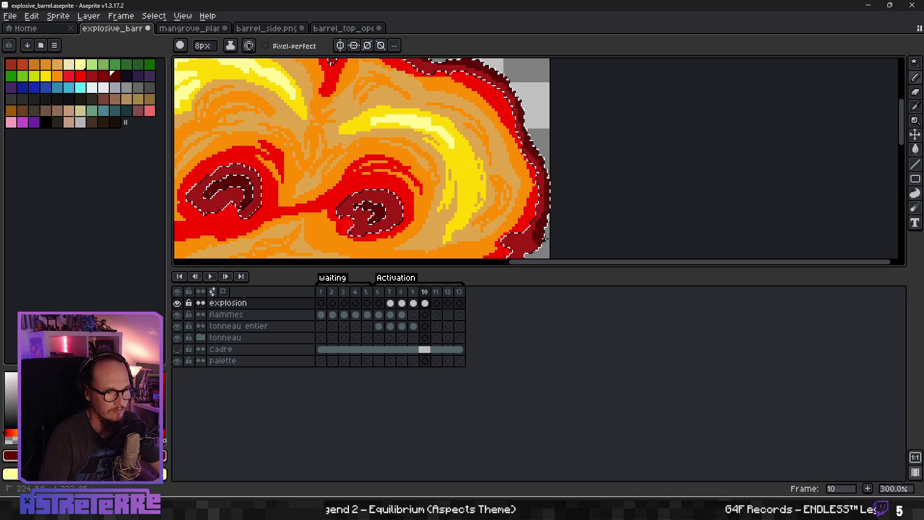
mouse_move(558, 187)
mouse_down()
mouse_move(581, 139)
mouse_move(580, 93)
mouse_up()
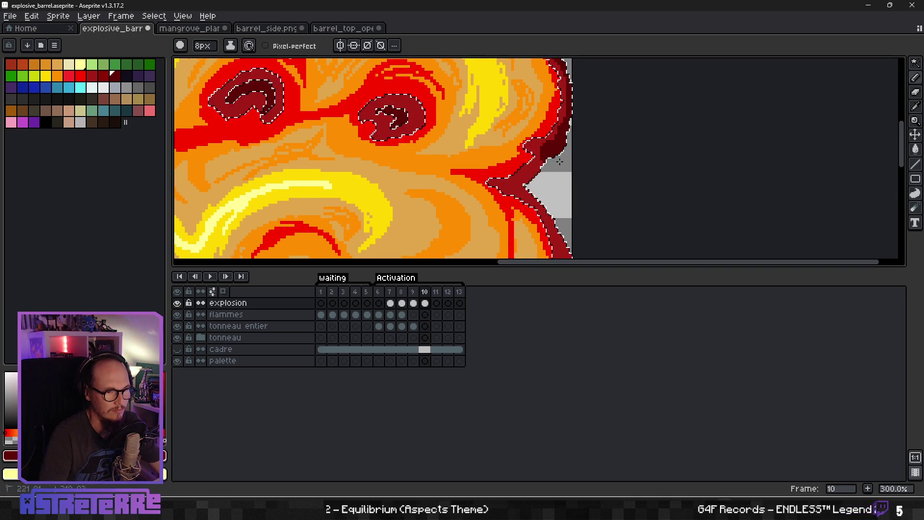
drag(544, 197, 556, 151)
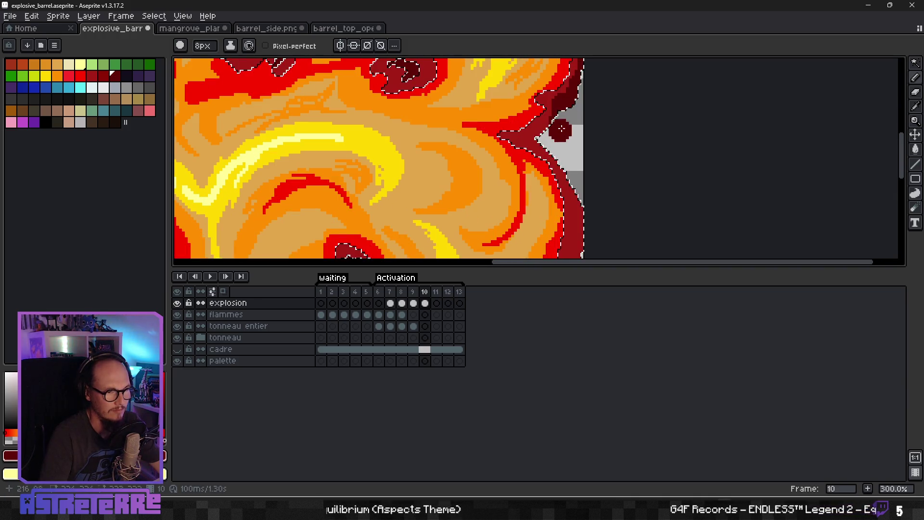
key(minus)
key(minus)
key(minus)
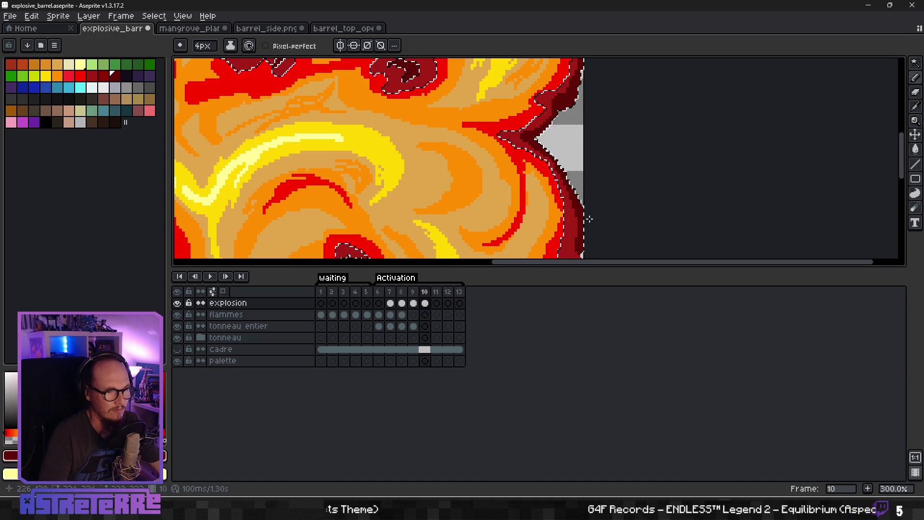
drag(589, 219, 543, 145)
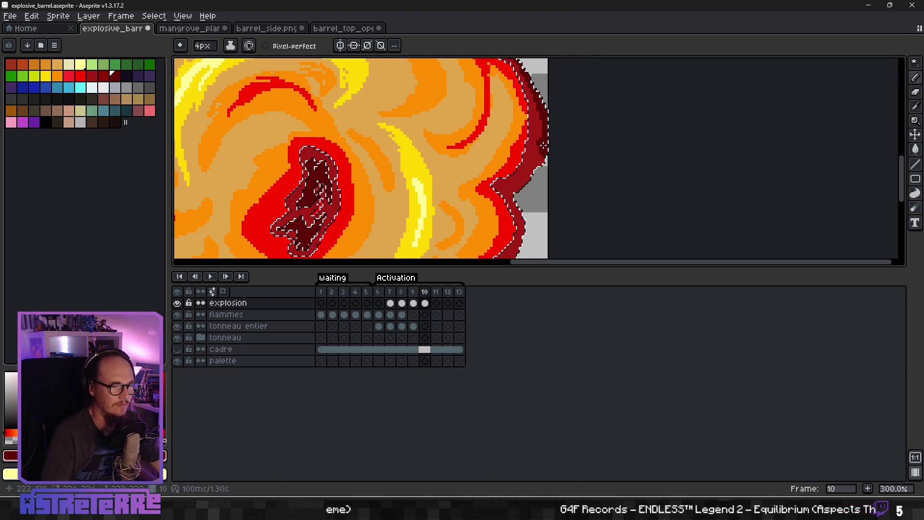
key(minus)
key(minus)
key(minus)
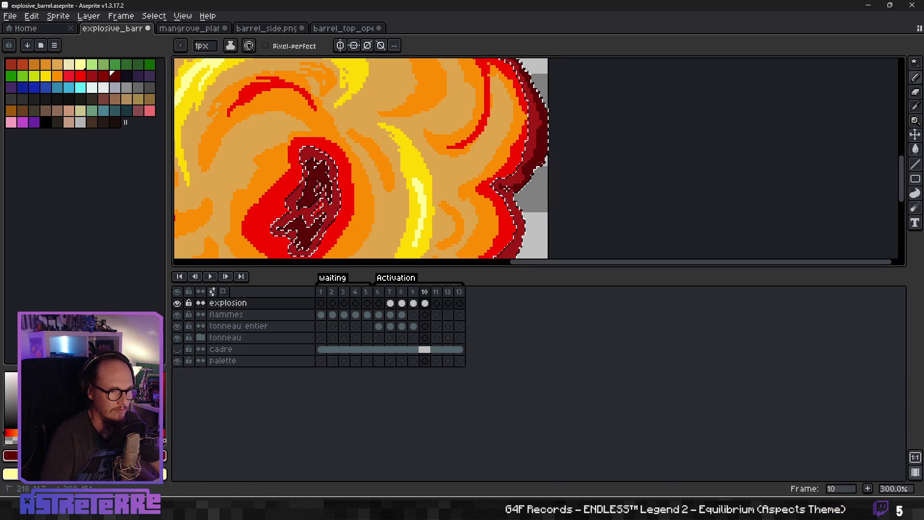
scroll(514, 187, down, 2)
scroll(514, 187, up, 3)
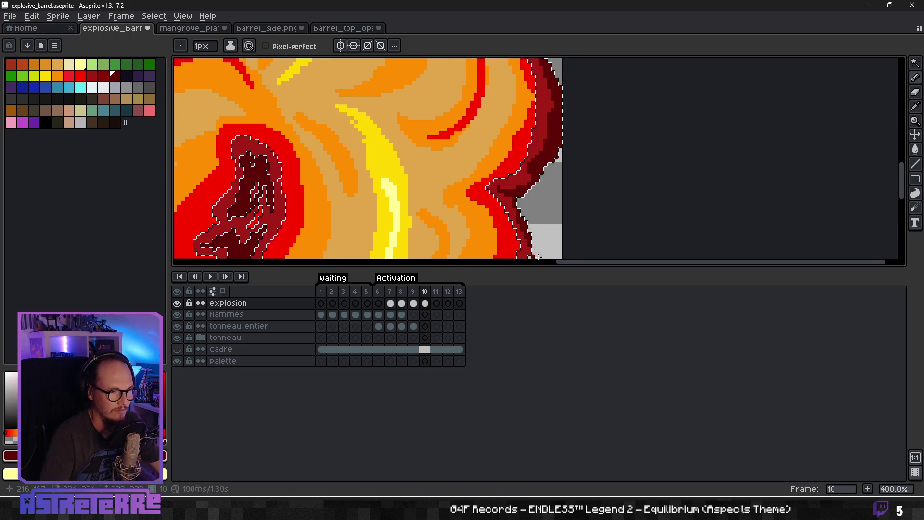
scroll(534, 172, down, 1)
scroll(534, 172, up, 2)
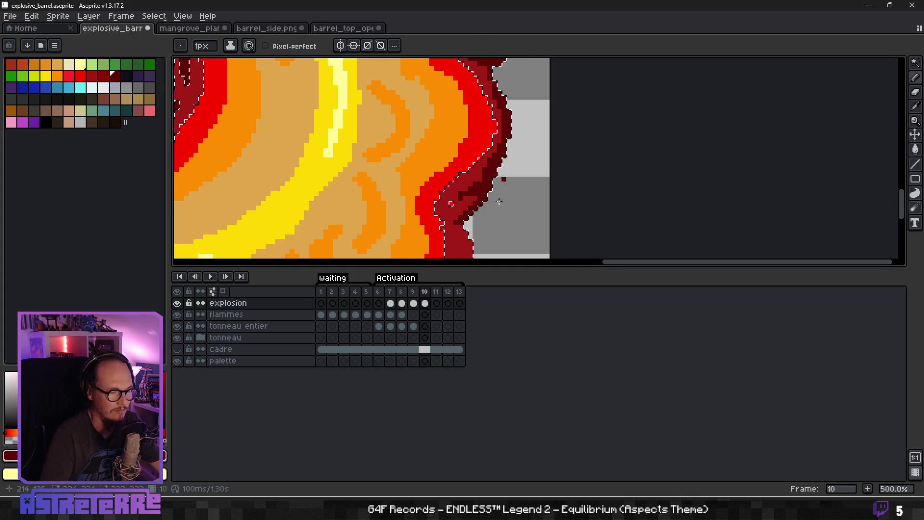
scroll(451, 203, down, 1)
scroll(463, 122, up, 1)
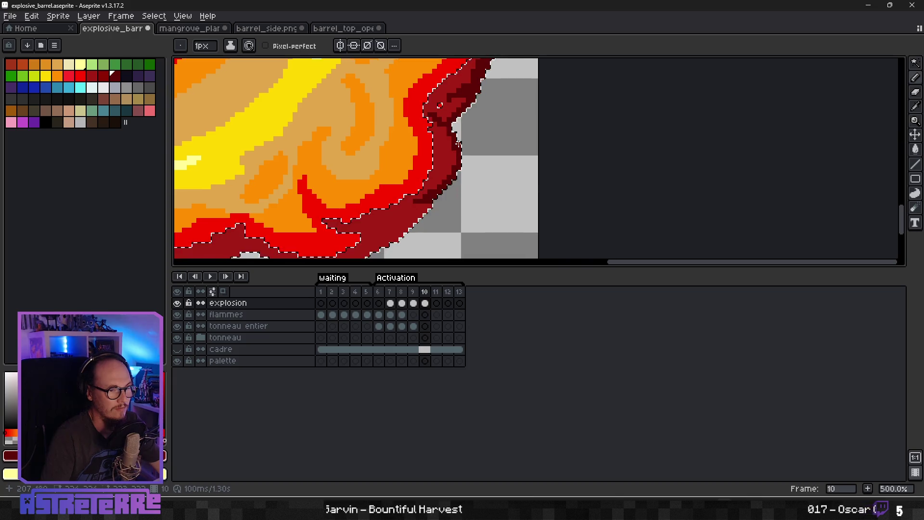
scroll(458, 144, down, 3)
scroll(462, 139, left, 2)
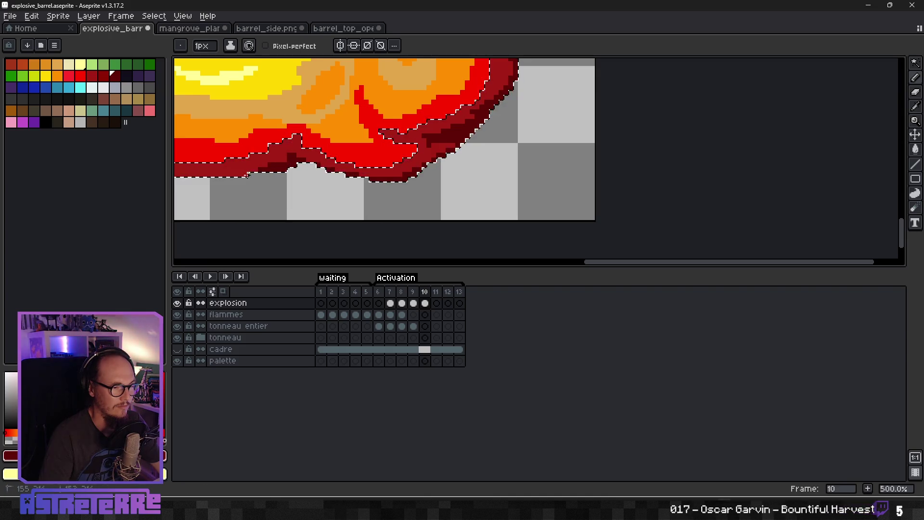
scroll(293, 169, down, 4)
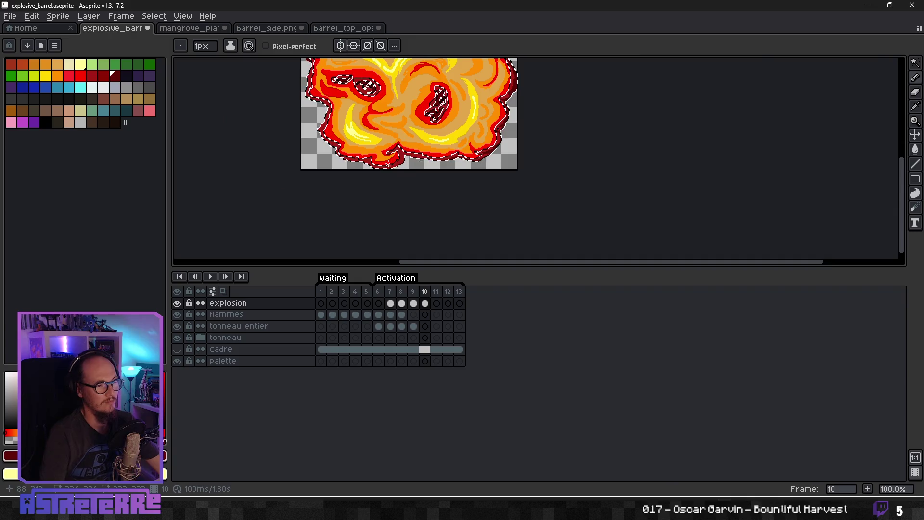
scroll(510, 159, up, 3)
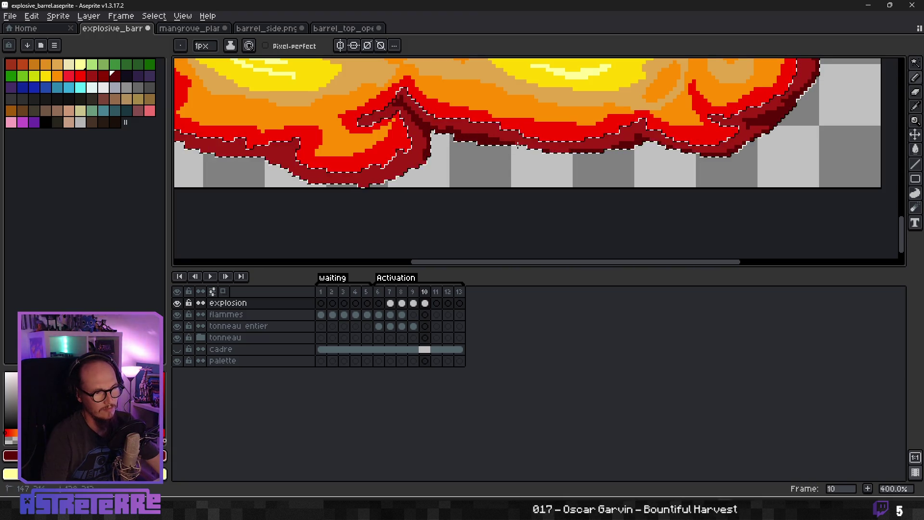
scroll(501, 152, left, 2)
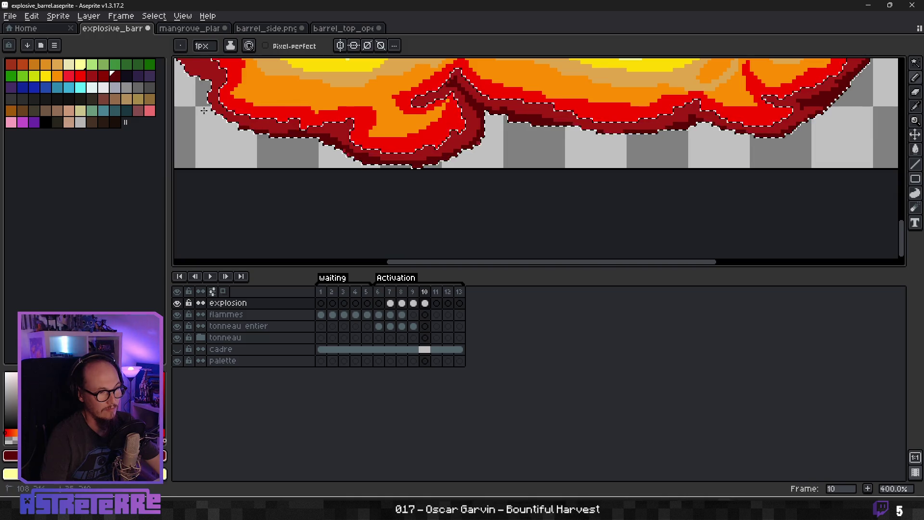
mouse_move(231, 145)
mouse_down()
mouse_move(450, 182)
mouse_move(563, 262)
mouse_move(655, 262)
mouse_move(722, 202)
mouse_move(706, 173)
mouse_up()
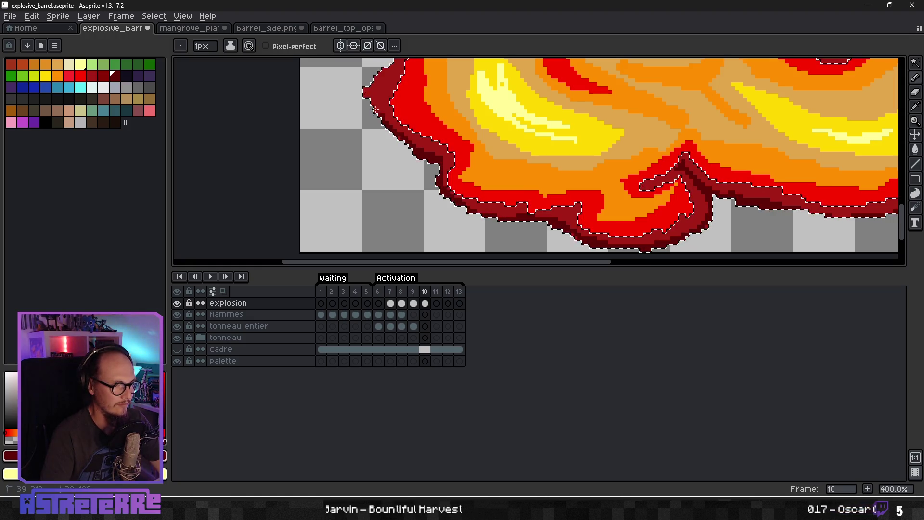
drag(406, 72, 371, 181)
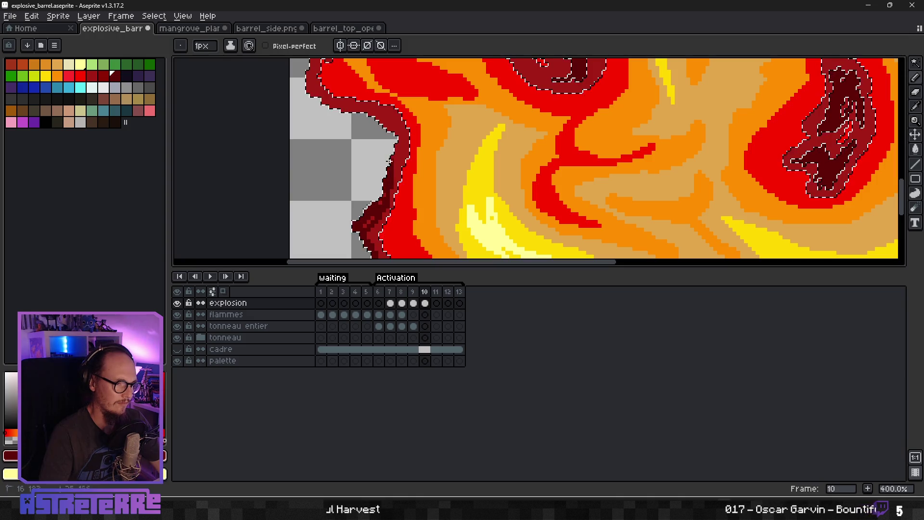
drag(395, 143, 446, 214)
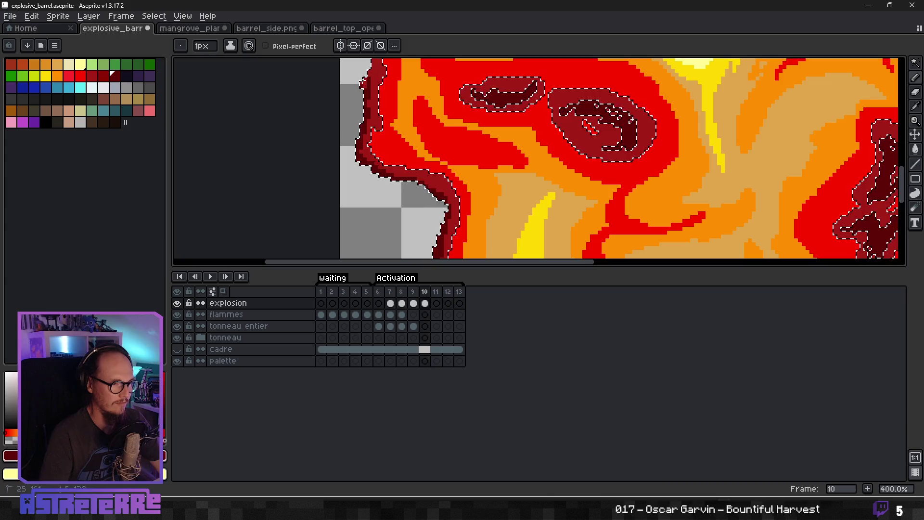
scroll(358, 161, up, 3)
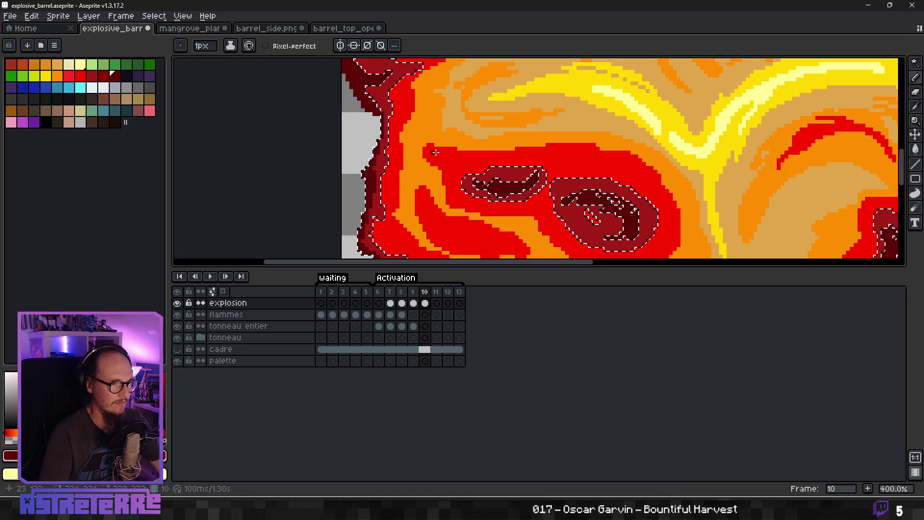
key(1)
Step: Zoom in on the explosion and sample its bright red
scroll(528, 194, down, 2)
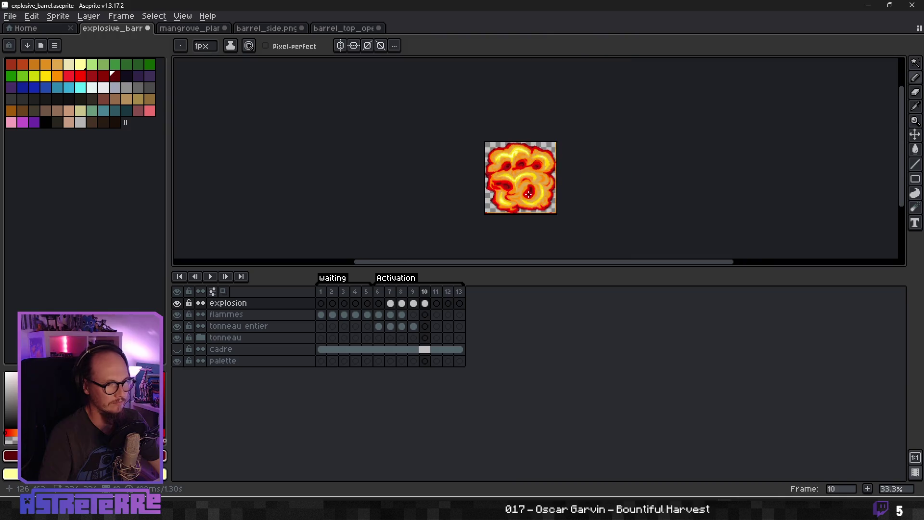
scroll(539, 191, up, 1)
scroll(541, 191, down, 1)
scroll(543, 192, down, 1)
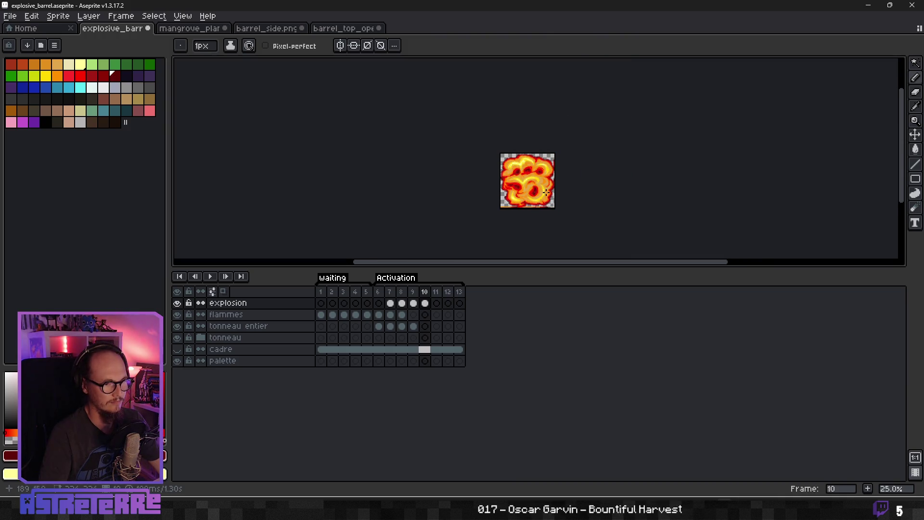
scroll(546, 192, up, 2)
scroll(546, 193, up, 1)
scroll(545, 192, down, 2)
scroll(529, 178, up, 4)
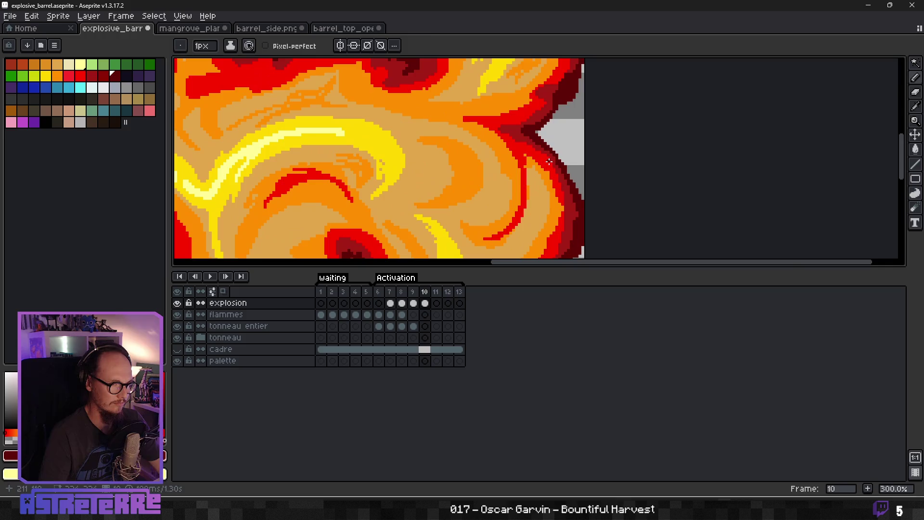
key(alt)
alt+click(501, 117)
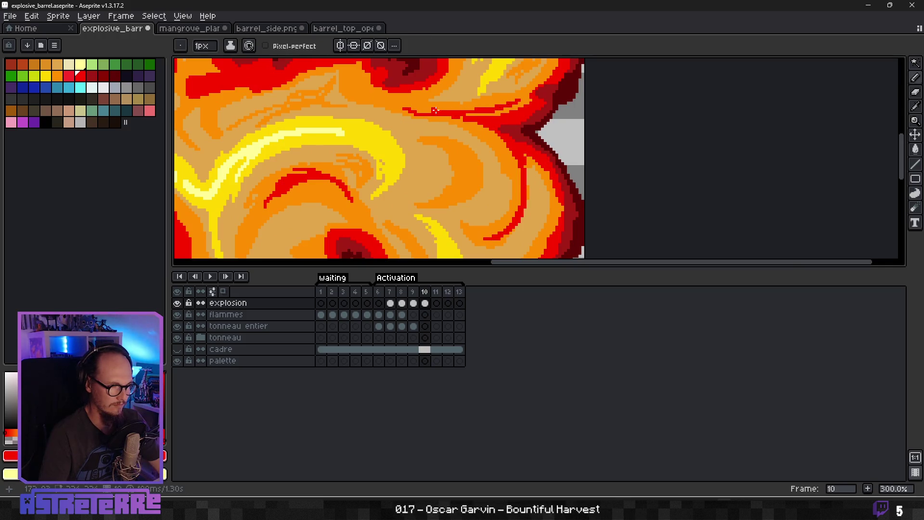
Step: Draw thin orange curves on the left and right sides of the red swirl
scroll(428, 110, down, 2)
scroll(511, 178, up, 2)
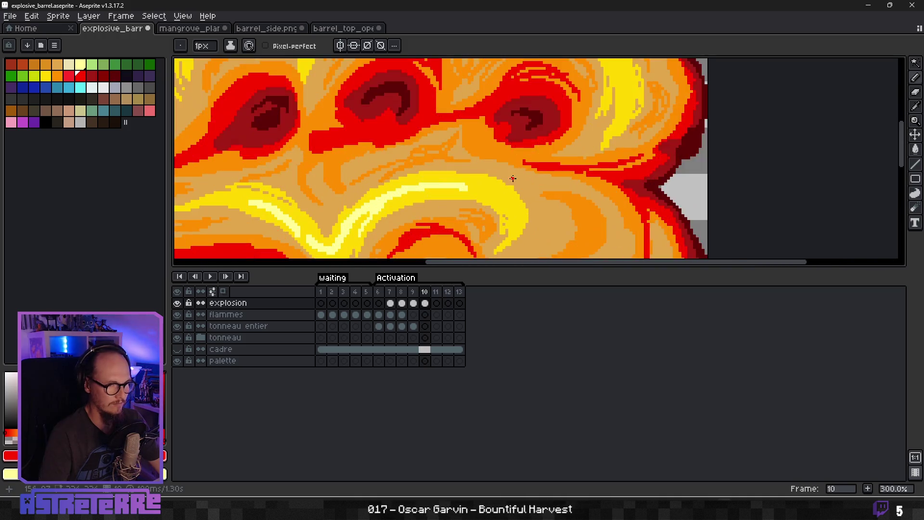
scroll(530, 187, down, 5)
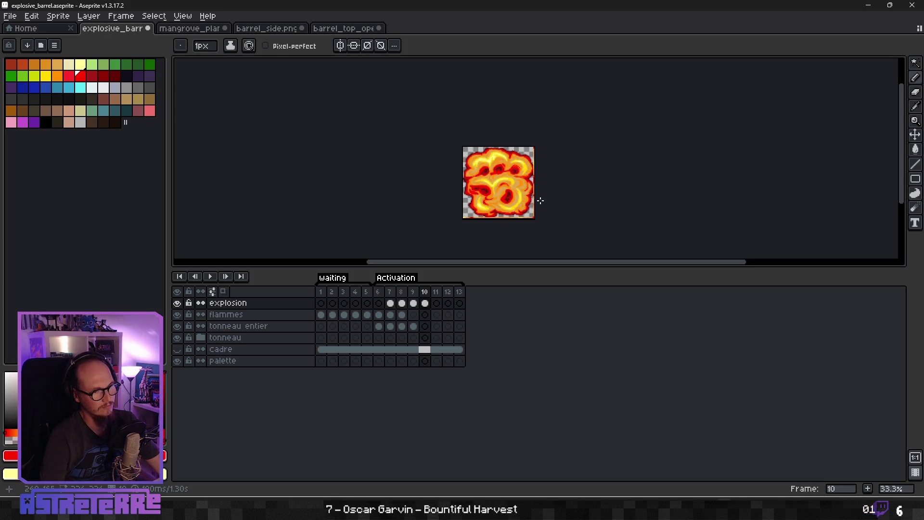
scroll(540, 200, up, 4)
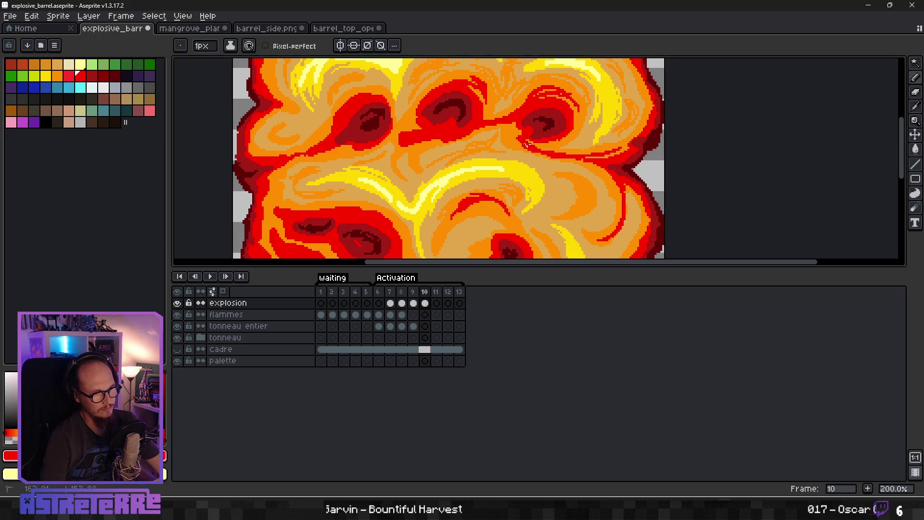
scroll(526, 144, down, 3)
scroll(601, 172, up, 2)
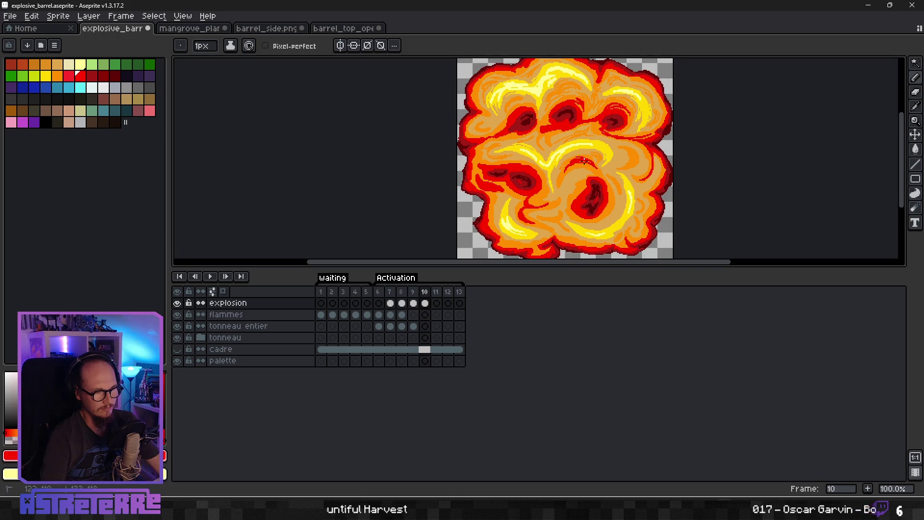
scroll(610, 166, up, 3)
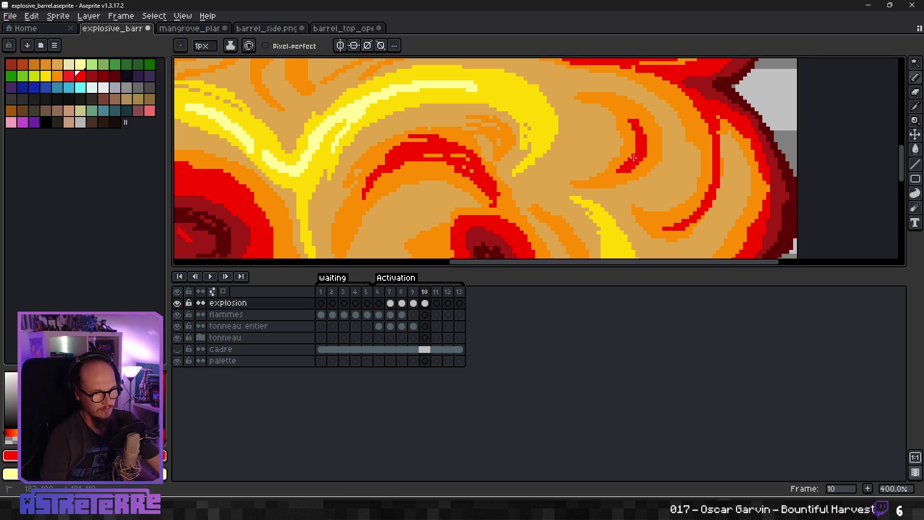
alt+click(625, 173)
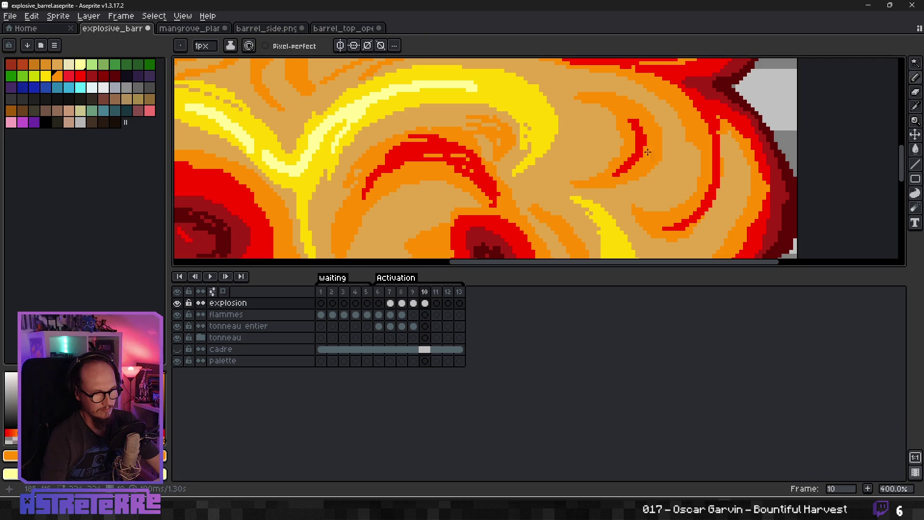
mouse_move(577, 117)
mouse_down()
mouse_move(596, 144)
mouse_move(556, 168)
mouse_up()
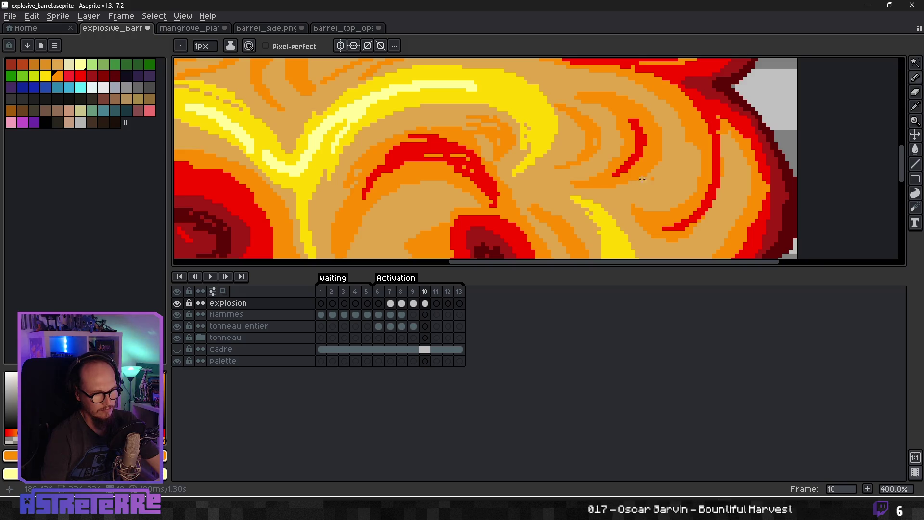
drag(667, 157, 655, 197)
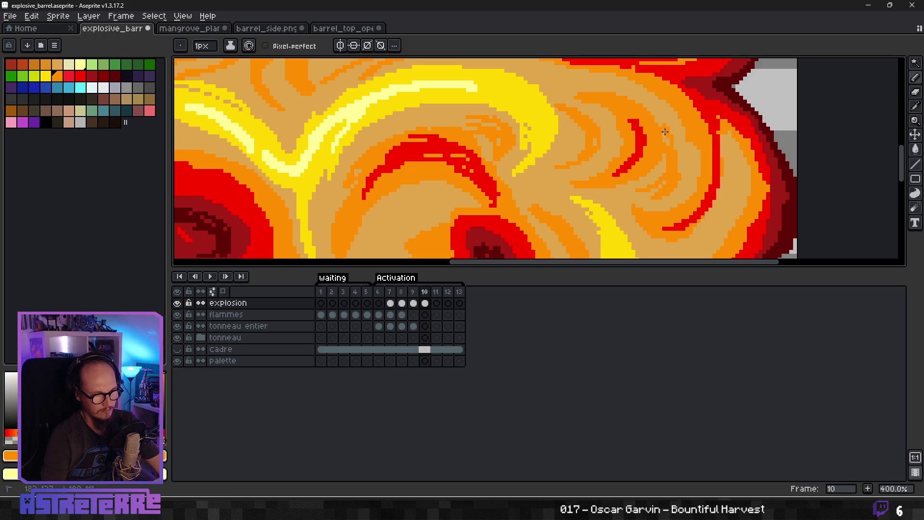
scroll(665, 196, down, 5)
scroll(668, 212, up, 3)
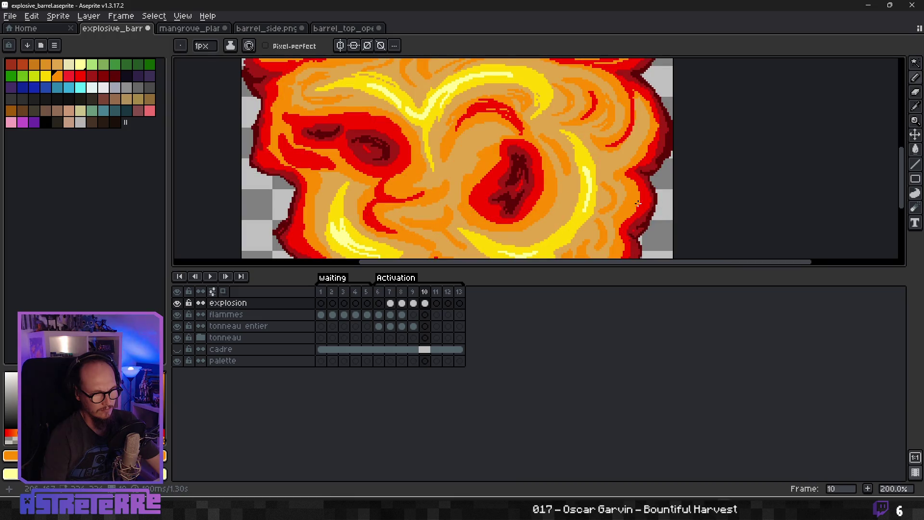
scroll(637, 203, down, 4)
scroll(595, 159, up, 5)
scroll(596, 160, down, 2)
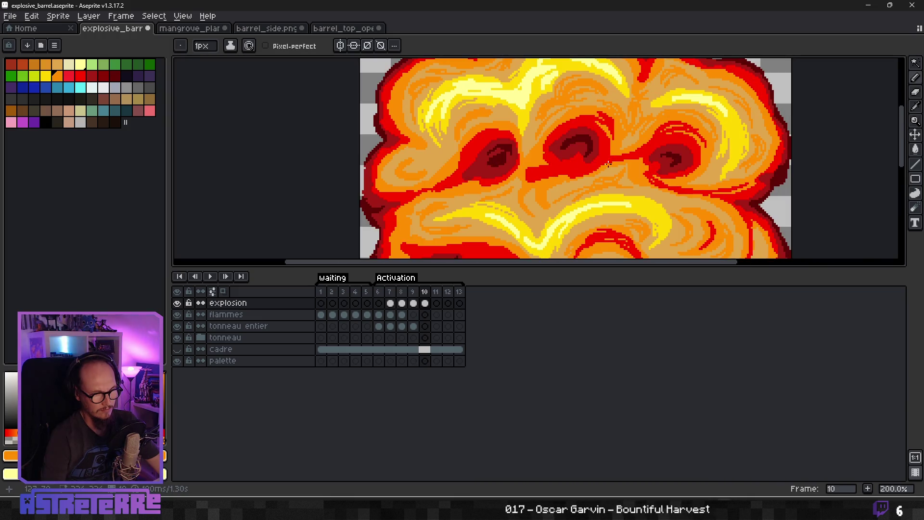
Step: Sample the light yellow, then the bright swirl's yellow, from the explosion
scroll(594, 212, up, 1)
key(alt)
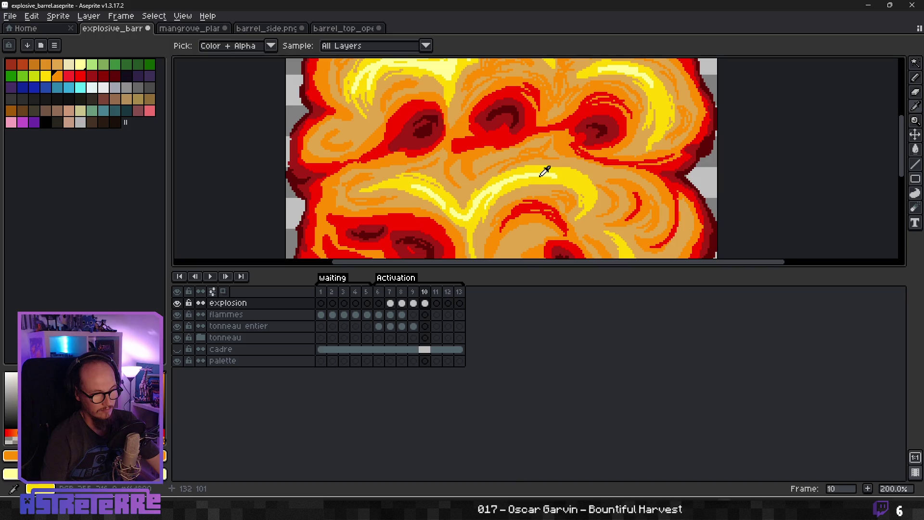
alt+click(544, 170)
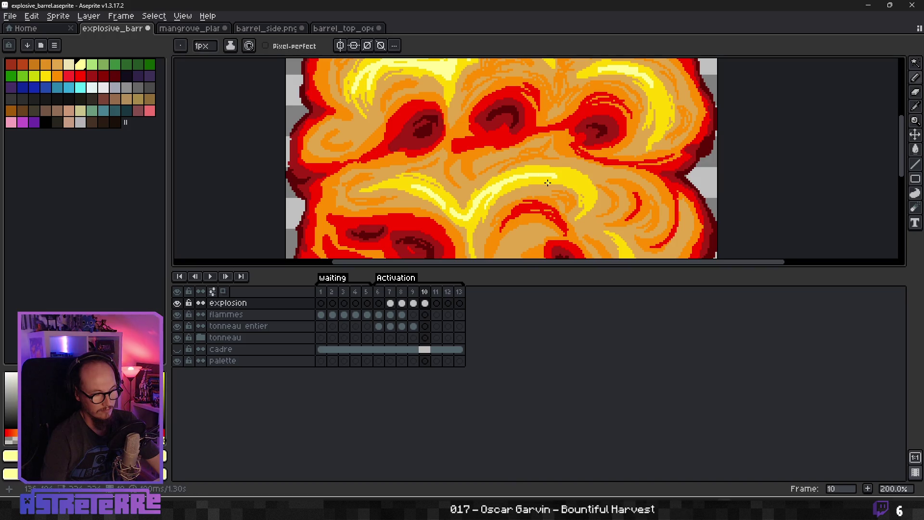
scroll(548, 182, up, 2)
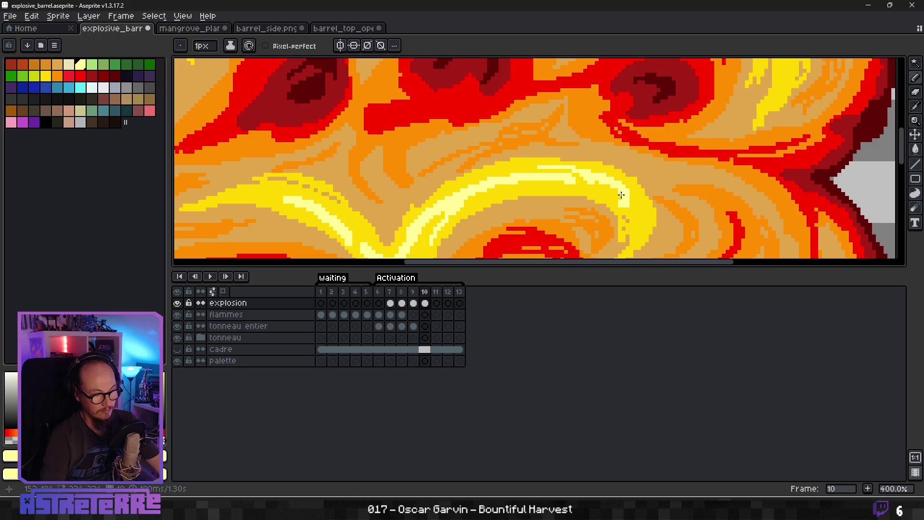
key(alt)
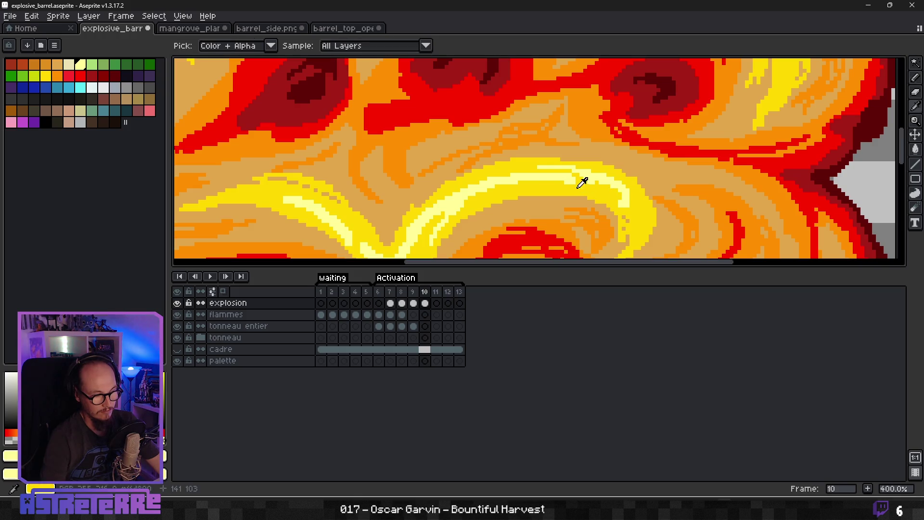
alt+click(546, 186)
Step: Zoom out and save explosive_barrel.aseprite
scroll(489, 178, down, 4)
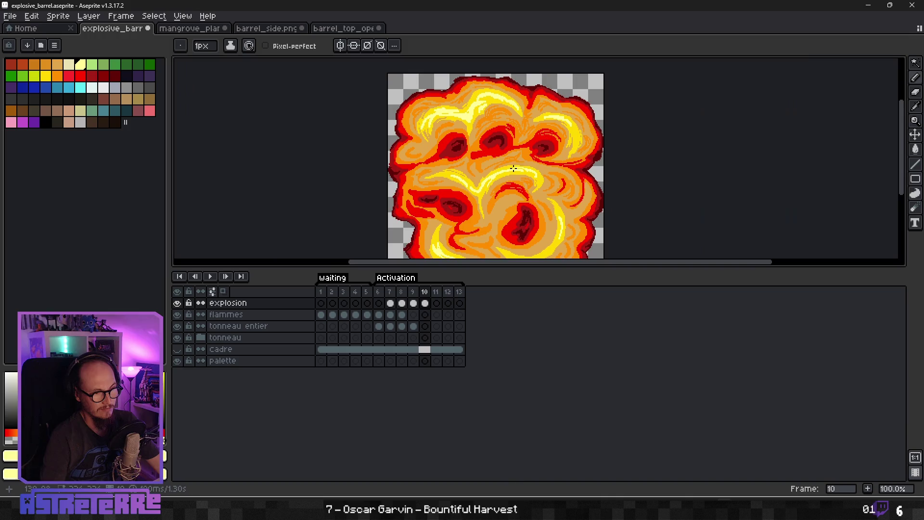
scroll(577, 163, down, 1)
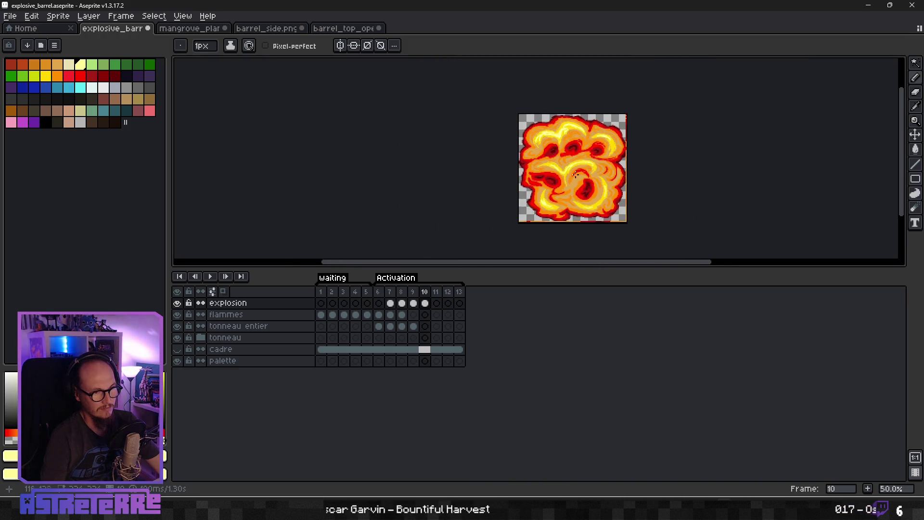
key(v)
key(ctrl+s)
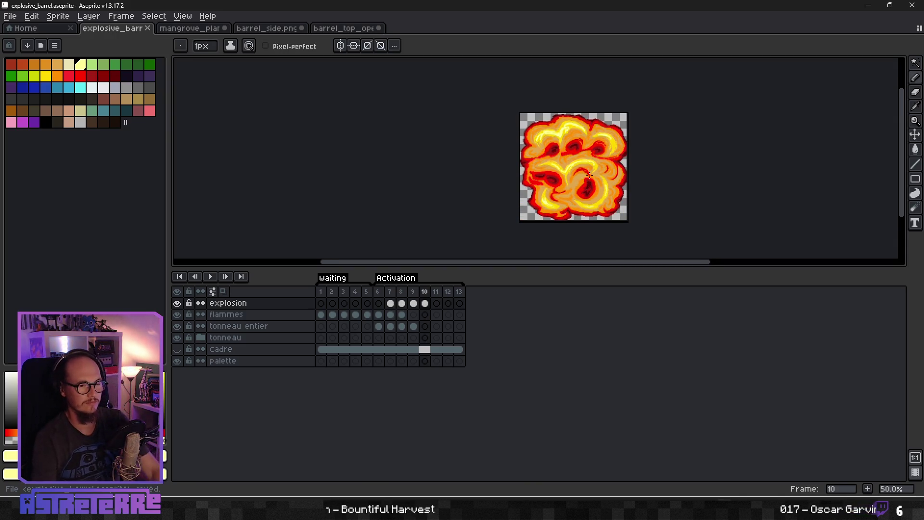
Step: Play the animation from frame 7 and stop it
click(389, 292)
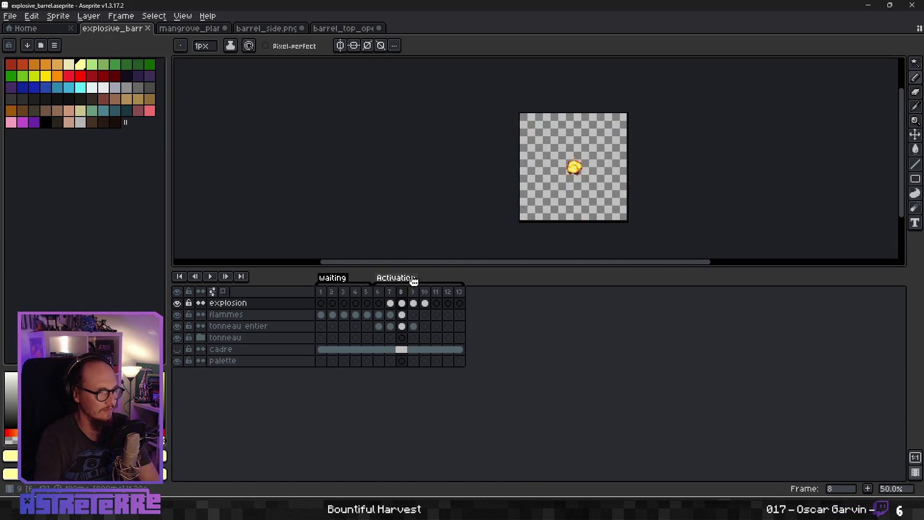
click(211, 278)
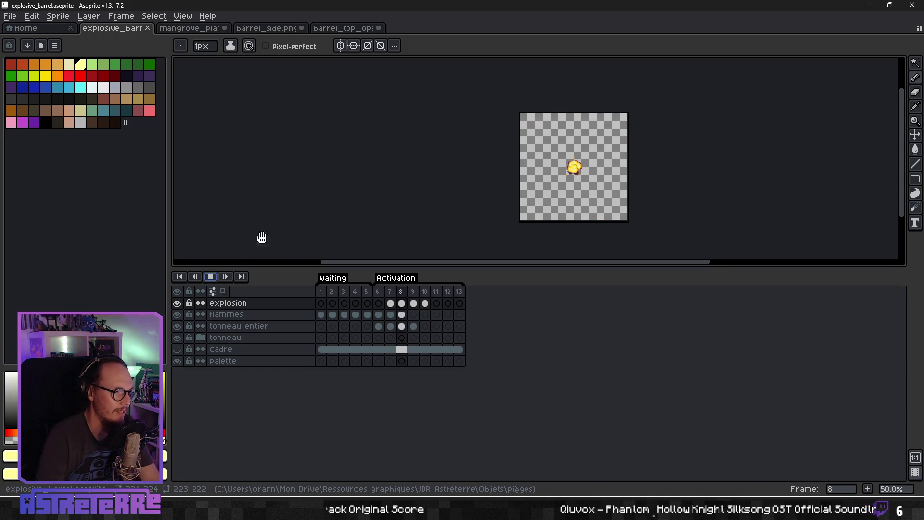
click(210, 277)
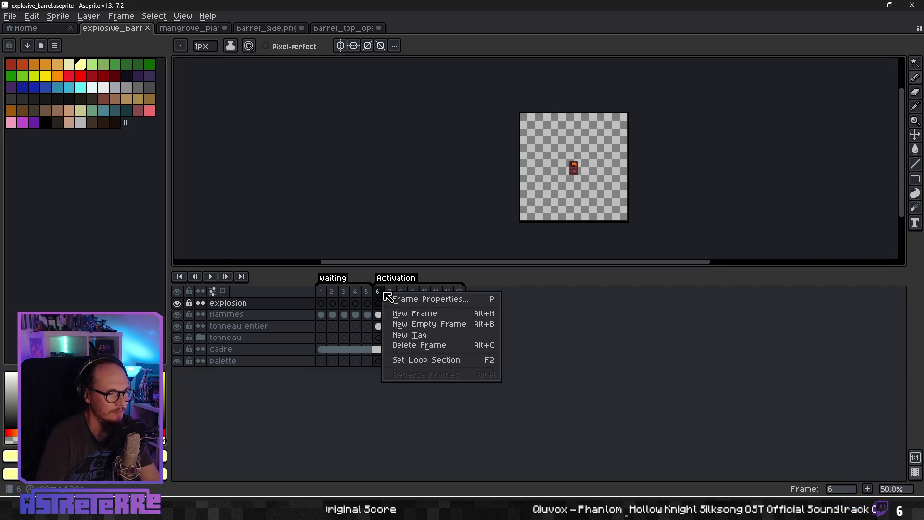
click(226, 283)
Step: Set the playback speed to 0.5x and replay the explosion
right_click(211, 277)
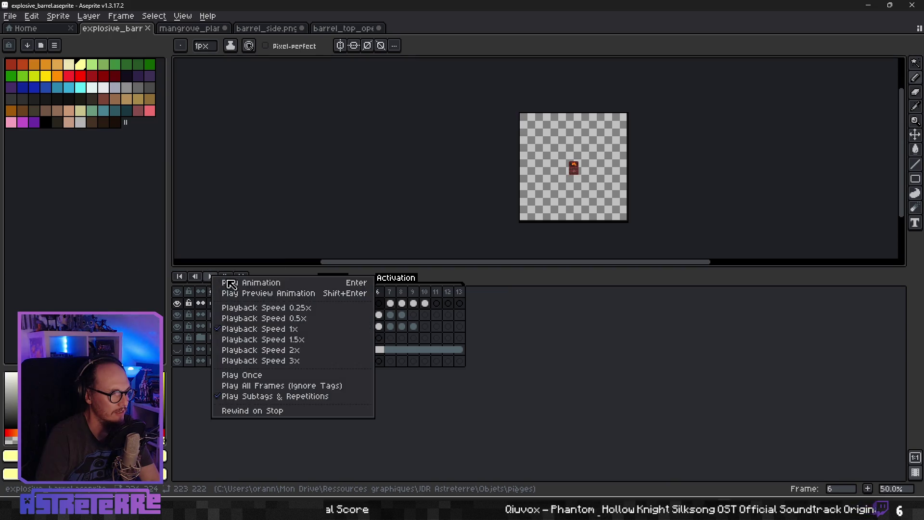
click(251, 318)
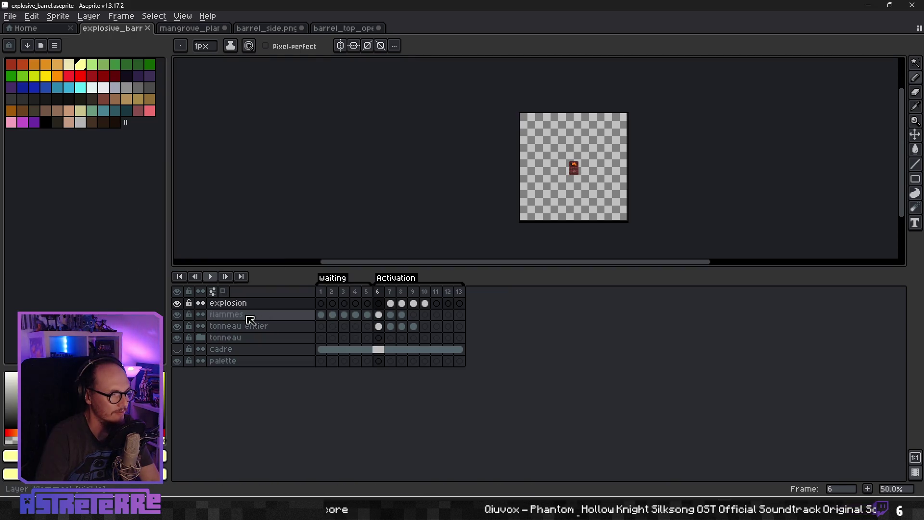
click(210, 276)
scroll(443, 200, down, 1)
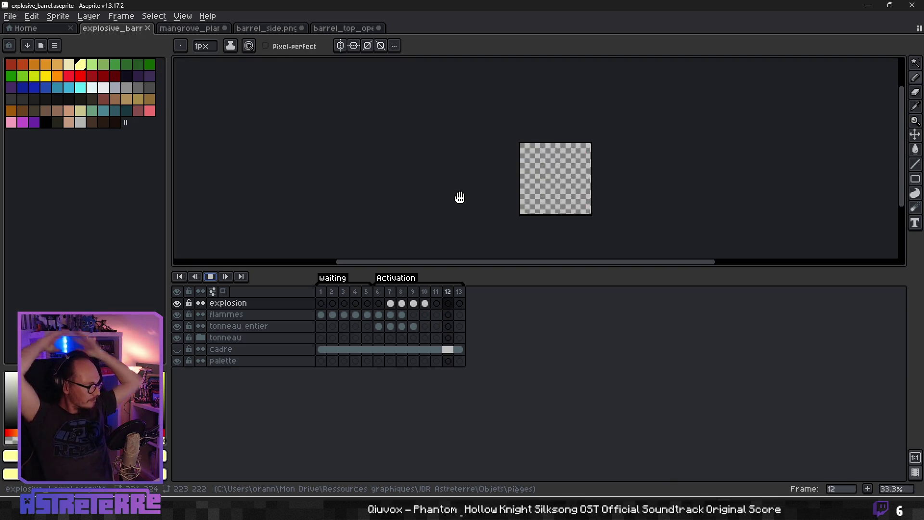
scroll(512, 165, up, 3)
Step: Stop the playback, switch back to the Pencil tool and save the file
scroll(544, 169, down, 2)
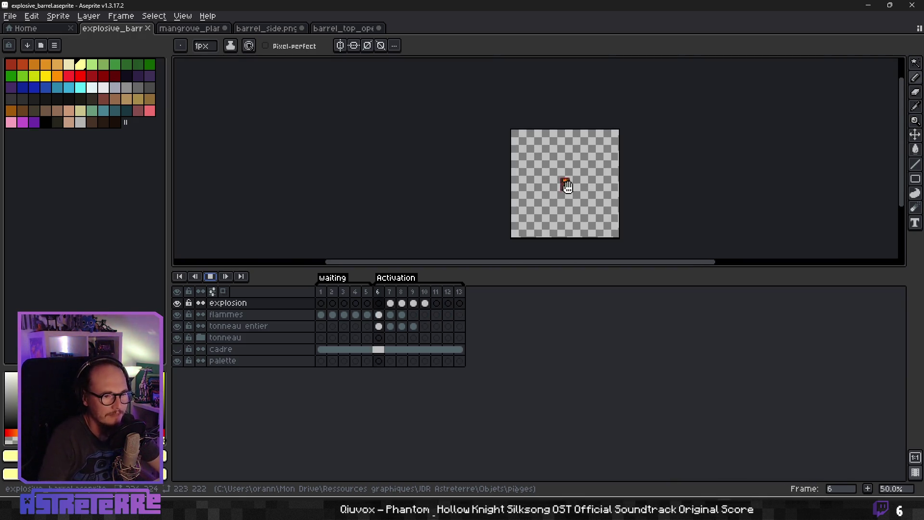
key(Return)
key(b)
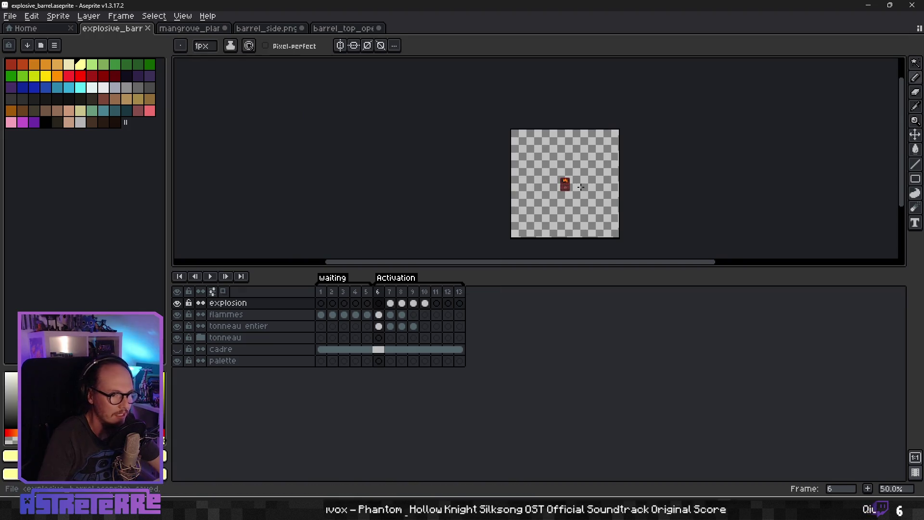
key(ctrl+s)
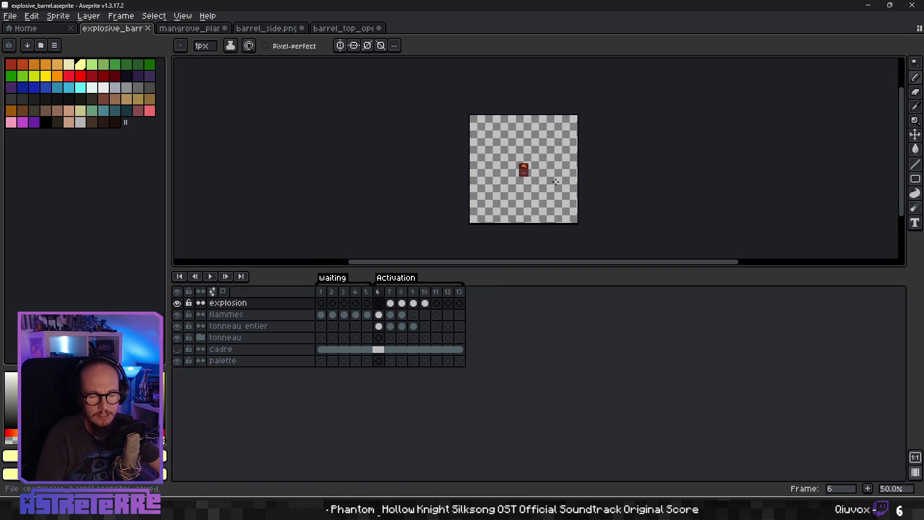
Step: Replay the animation from frame 1 and stop it on explosion frame 10
scroll(555, 182, up, 5)
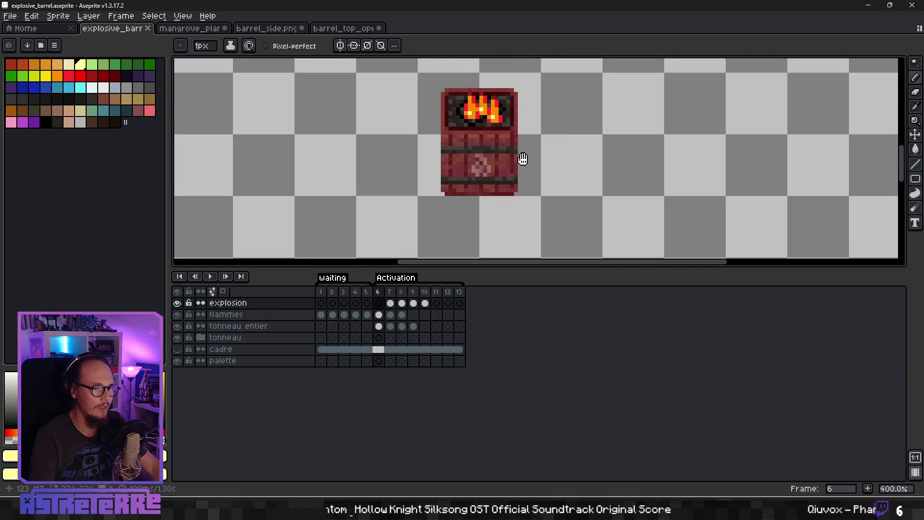
scroll(514, 198, down, 2)
scroll(530, 197, up, 1)
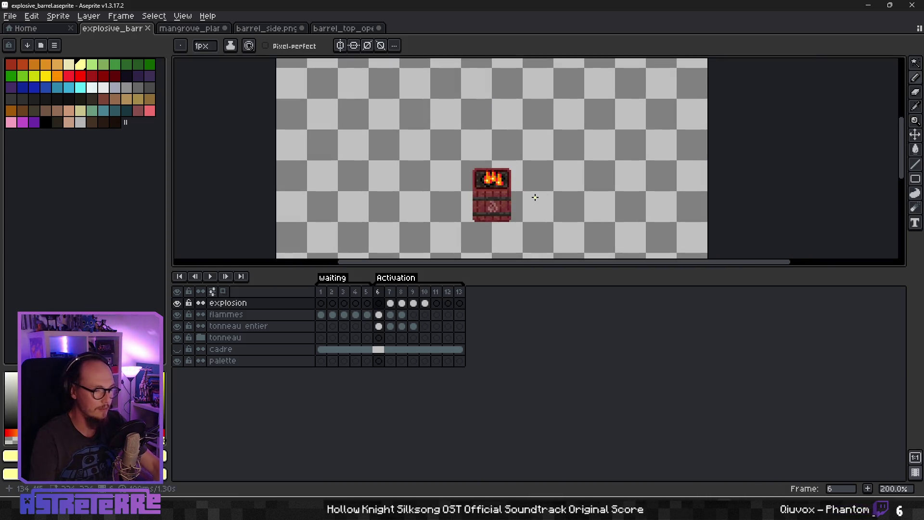
key(Left)
key(Left)
key(Left)
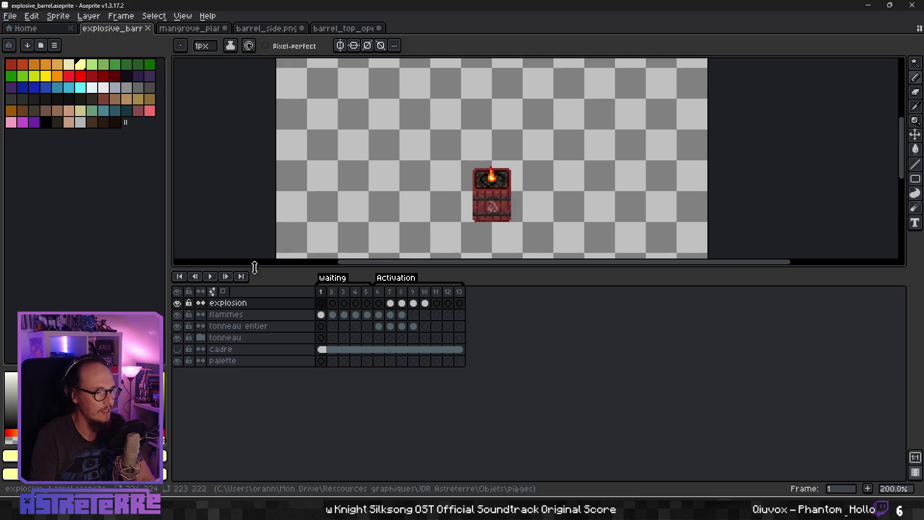
click(215, 278)
scroll(360, 233, down, 1)
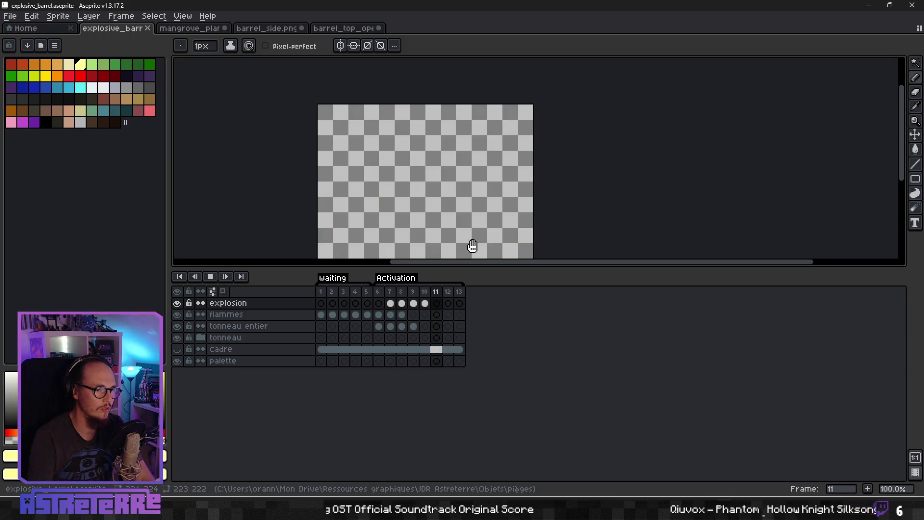
mouse_move(488, 240)
mouse_down()
mouse_move(468, 182)
mouse_move(503, 175)
mouse_up()
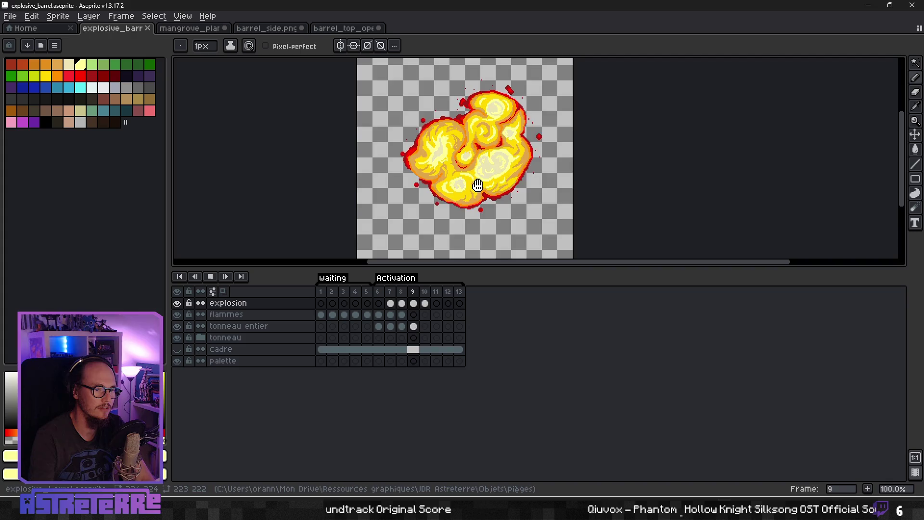
click(210, 276)
Step: Sample the bright yellow from the explosion and paint a highlight streak down one swirl
scroll(448, 183, down, 2)
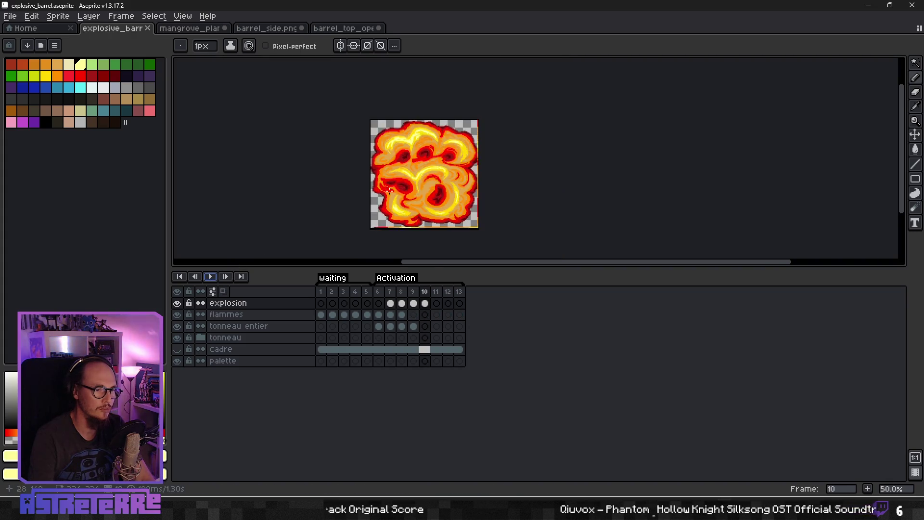
scroll(433, 183, up, 1)
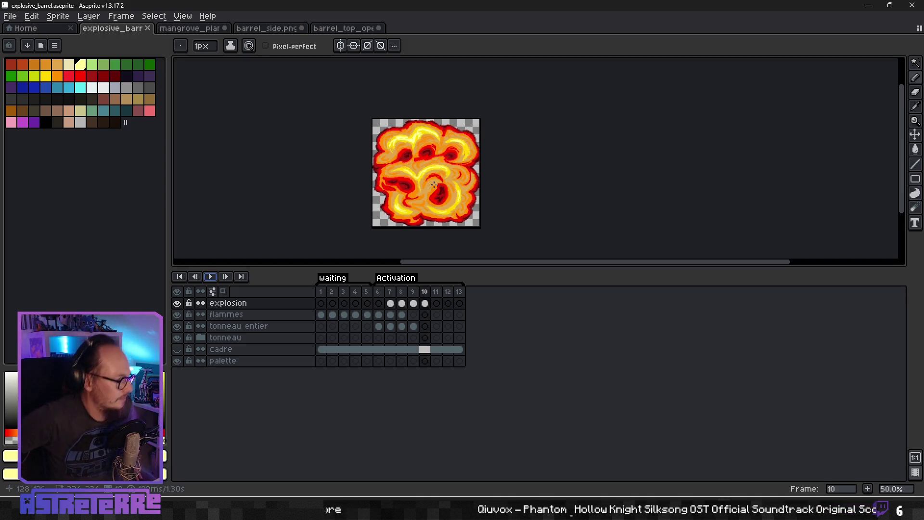
scroll(435, 185, up, 1)
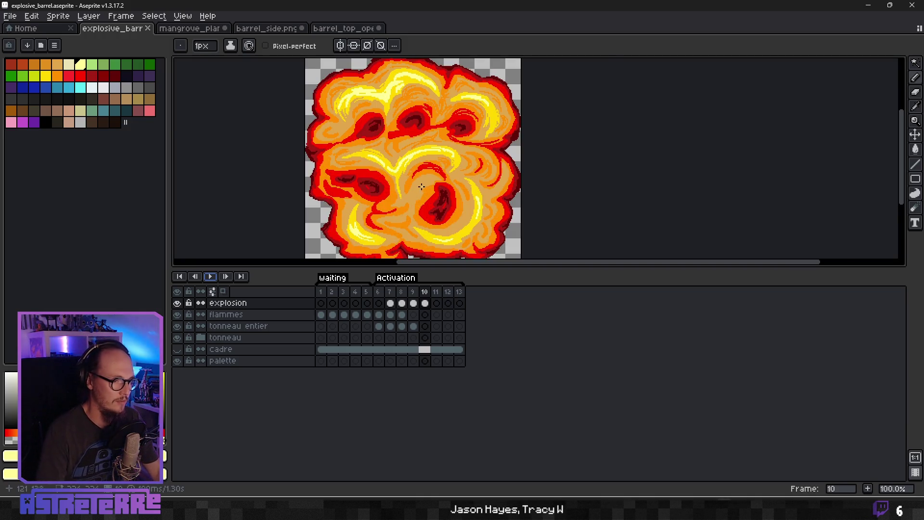
scroll(422, 187, up, 3)
alt+click(330, 150)
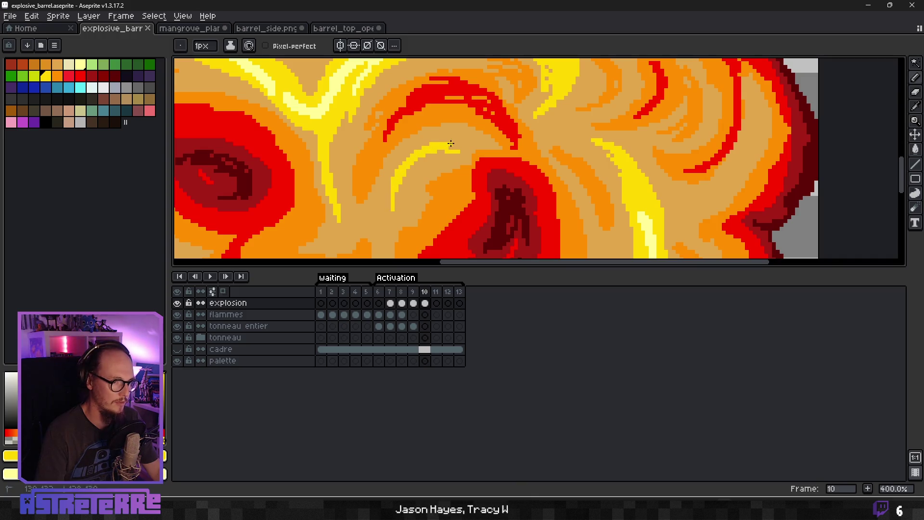
scroll(461, 149, down, 3)
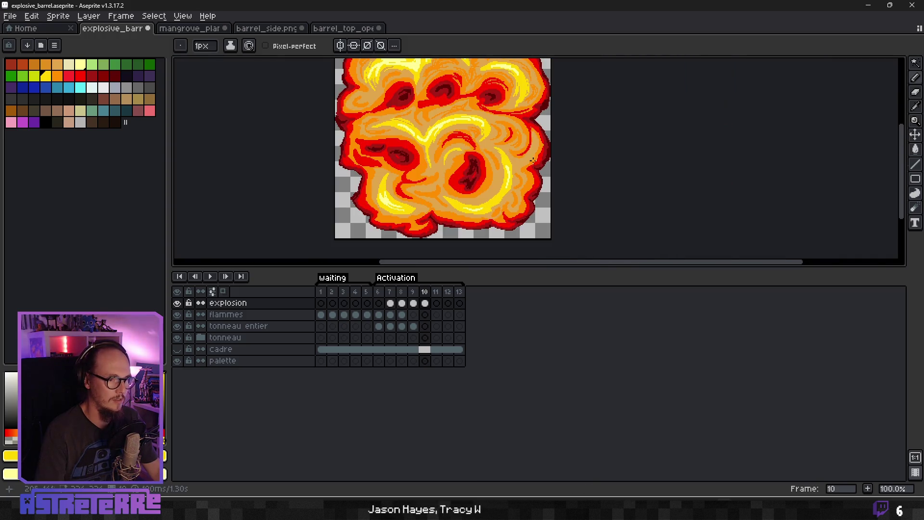
scroll(517, 165, up, 2)
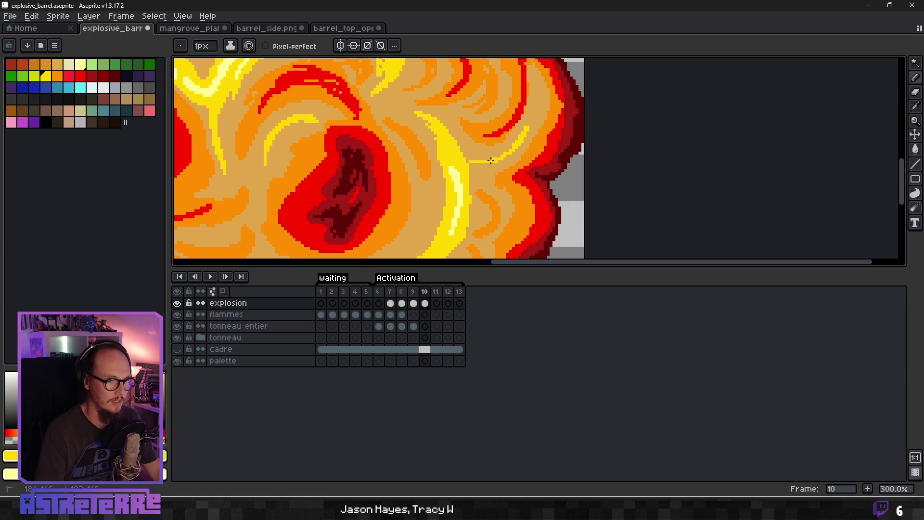
mouse_move(534, 123)
mouse_down()
mouse_move(450, 115)
mouse_move(516, 149)
mouse_move(520, 192)
mouse_move(532, 192)
mouse_up()
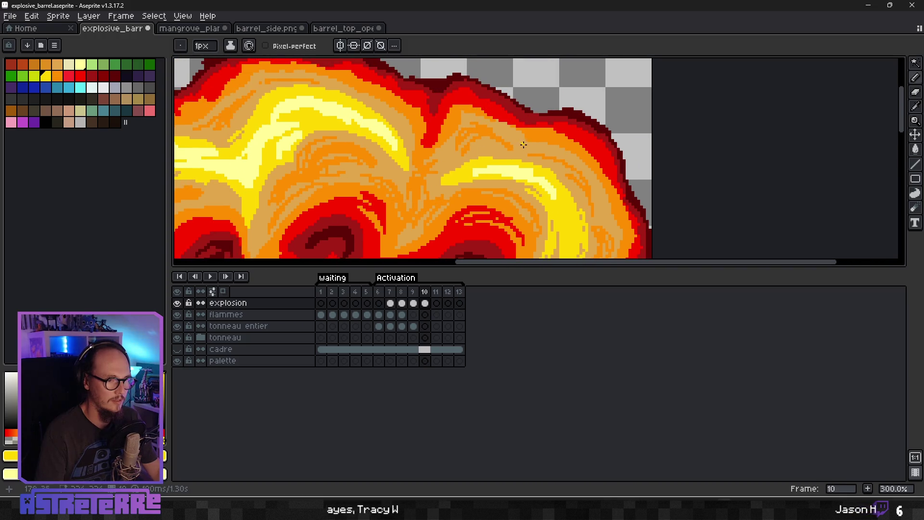
scroll(524, 144, down, 3)
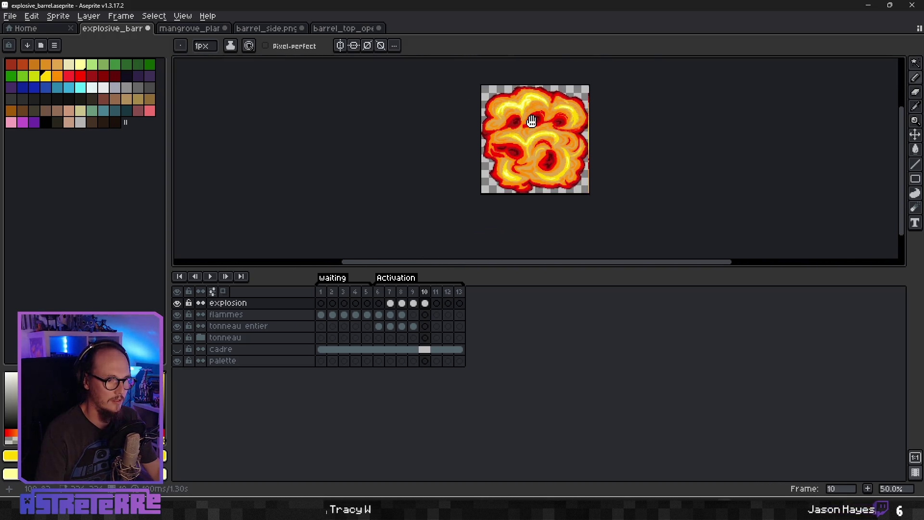
scroll(516, 122, up, 2)
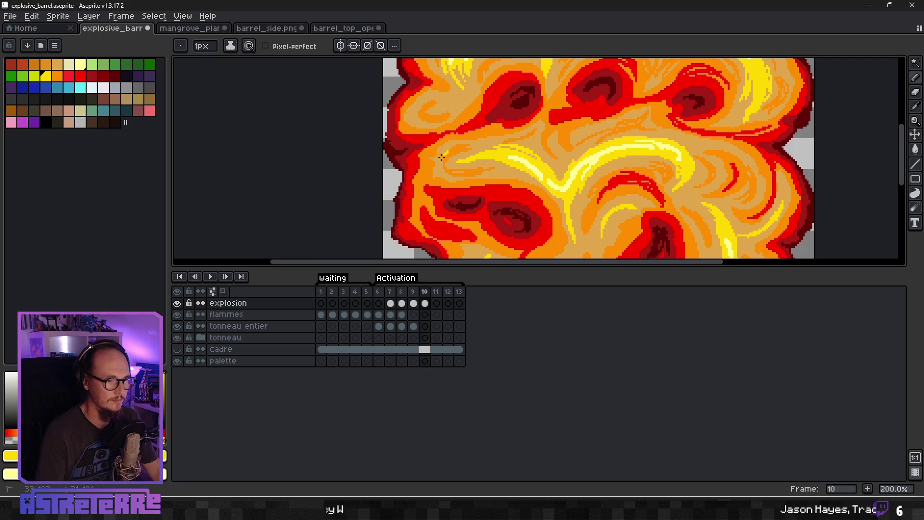
scroll(484, 135, up, 2)
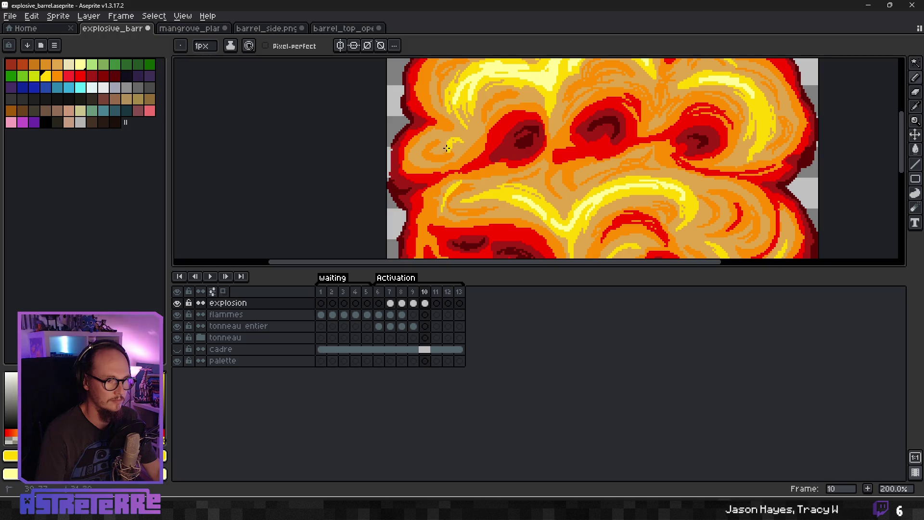
scroll(474, 143, down, 3)
scroll(487, 142, up, 2)
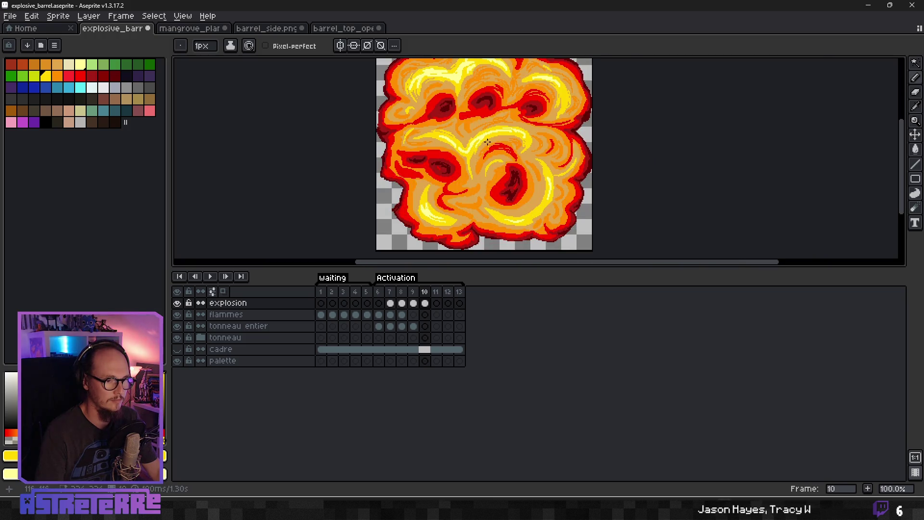
scroll(466, 136, up, 2)
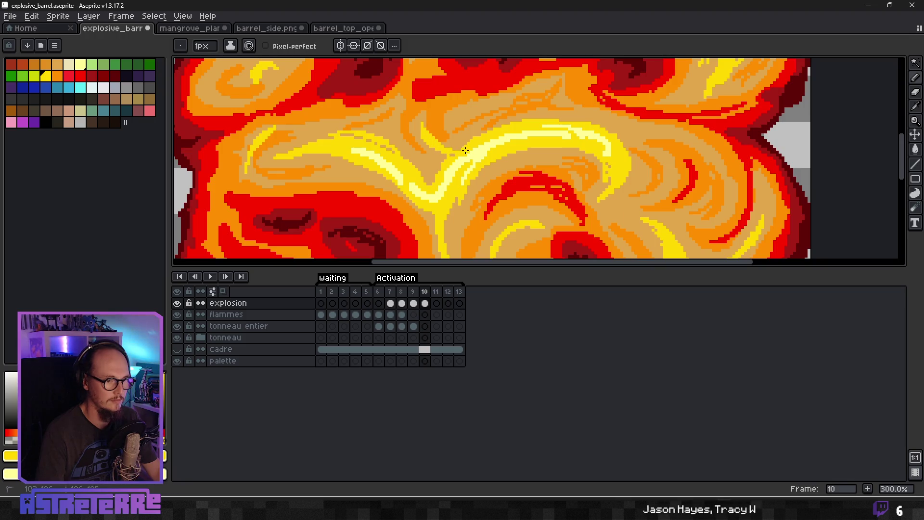
scroll(482, 148, down, 2)
scroll(495, 165, up, 2)
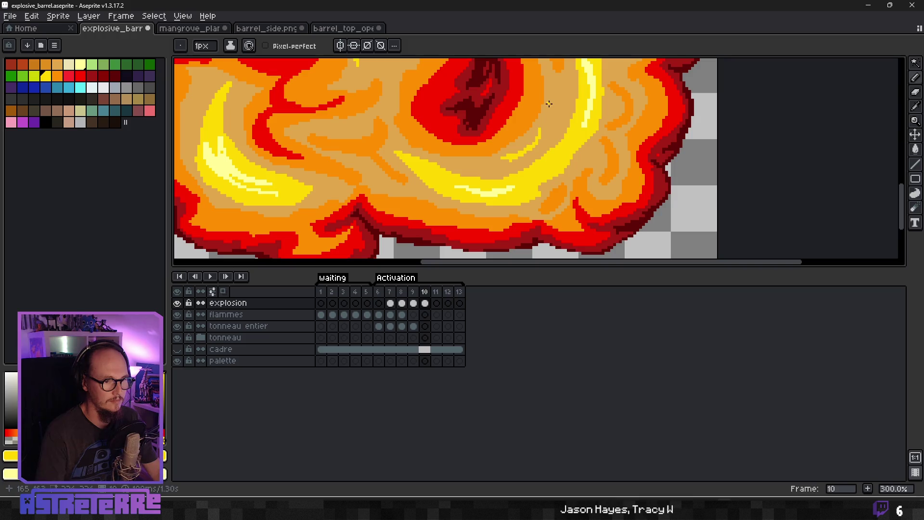
drag(549, 104, 553, 162)
Step: Draw a thin pale-yellow streak across another swirl and save explosive_barrel.aseprite
scroll(551, 128, up, 2)
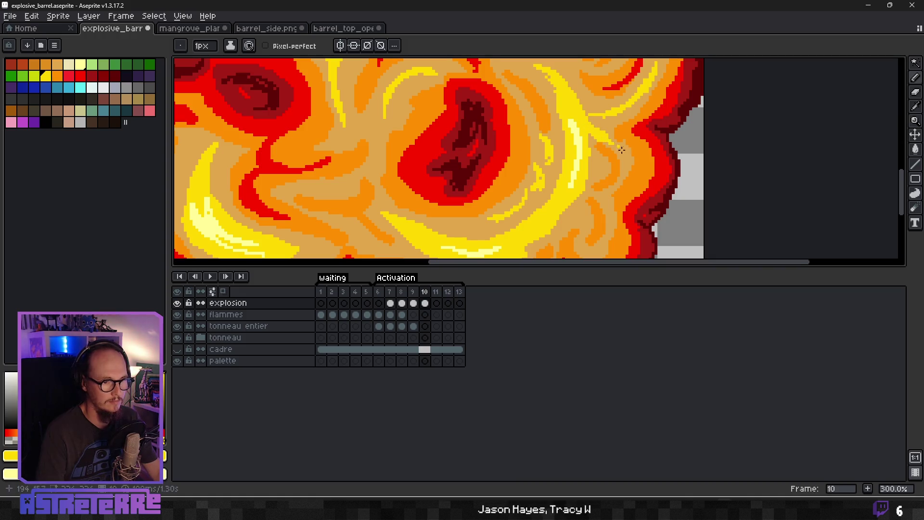
scroll(621, 150, down, 4)
scroll(592, 137, up, 1)
scroll(542, 193, down, 3)
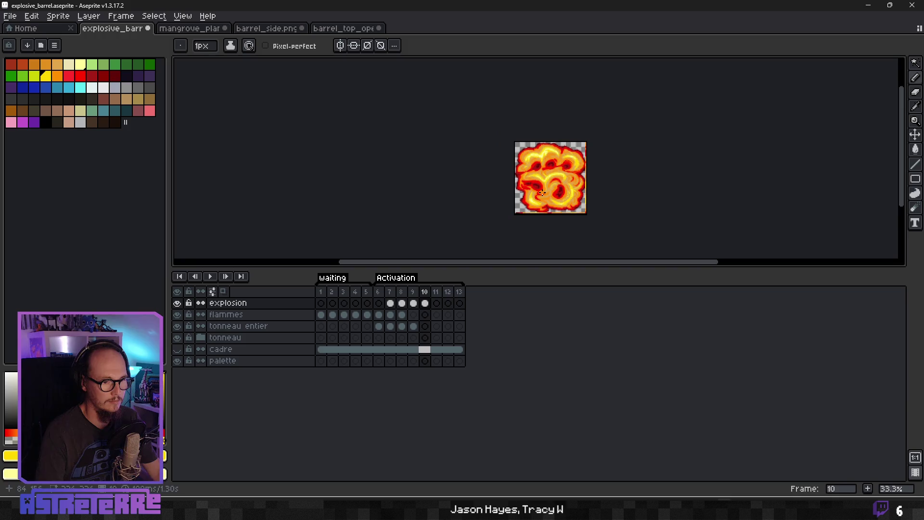
scroll(566, 184, up, 3)
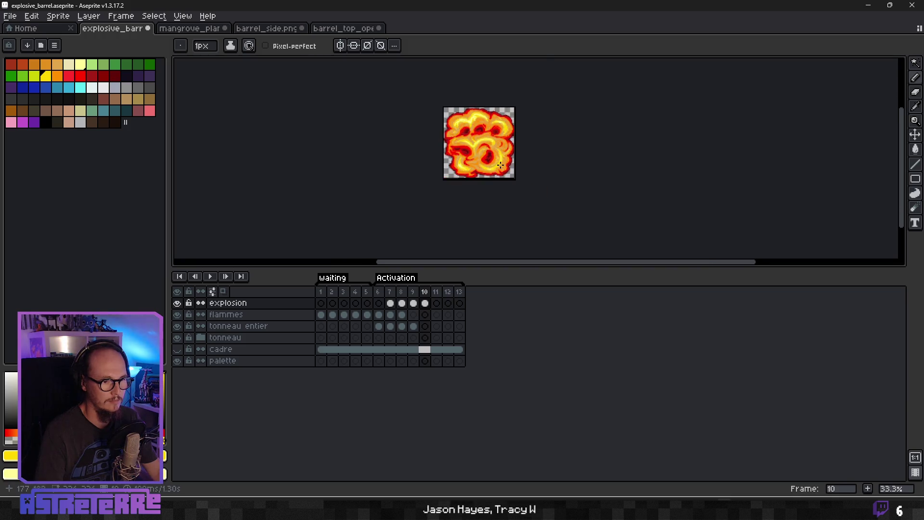
scroll(476, 104, up, 3)
drag(510, 160, 587, 167)
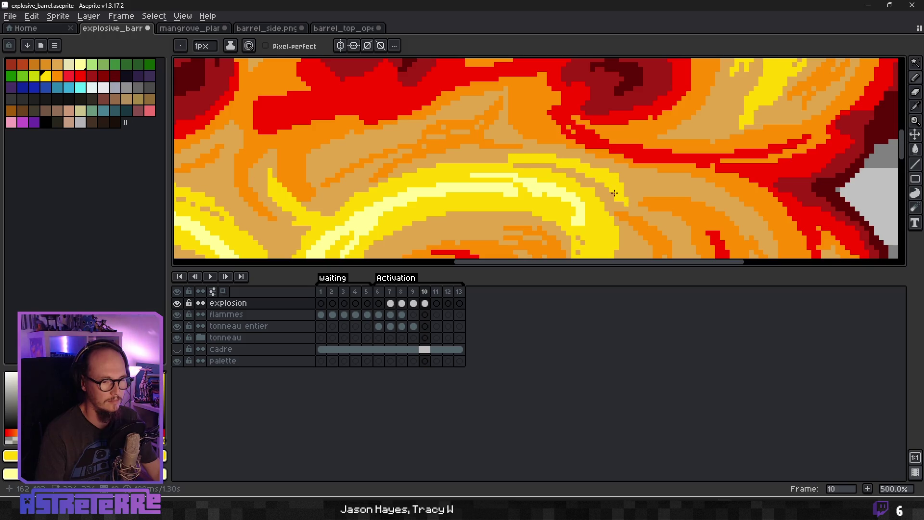
scroll(625, 200, down, 6)
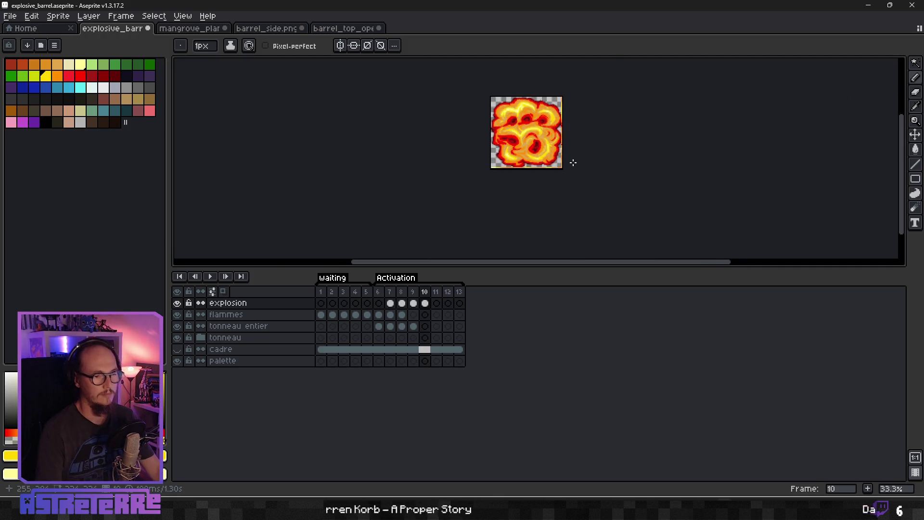
key(ctrl+s)
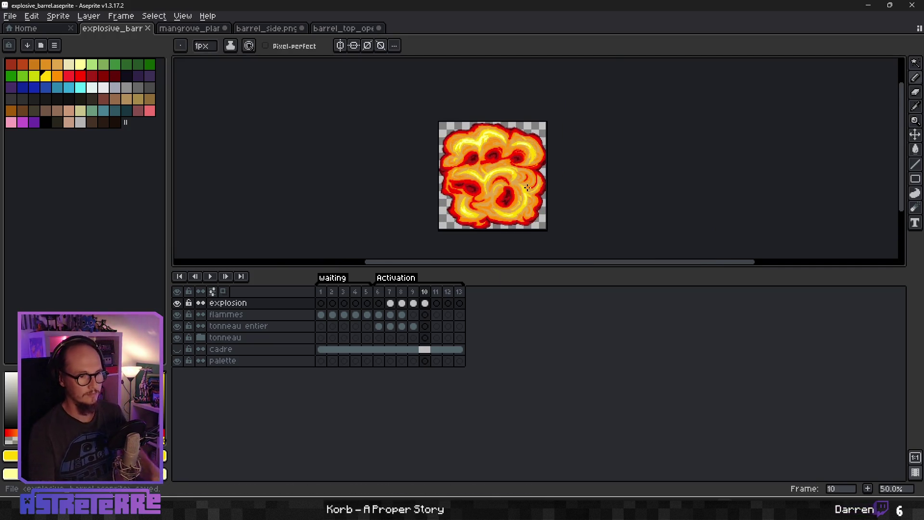
Step: Add a short orange stroke on the red edge, then lighten orange areas with tan strokes
scroll(531, 206, up, 2)
scroll(527, 226, up, 1)
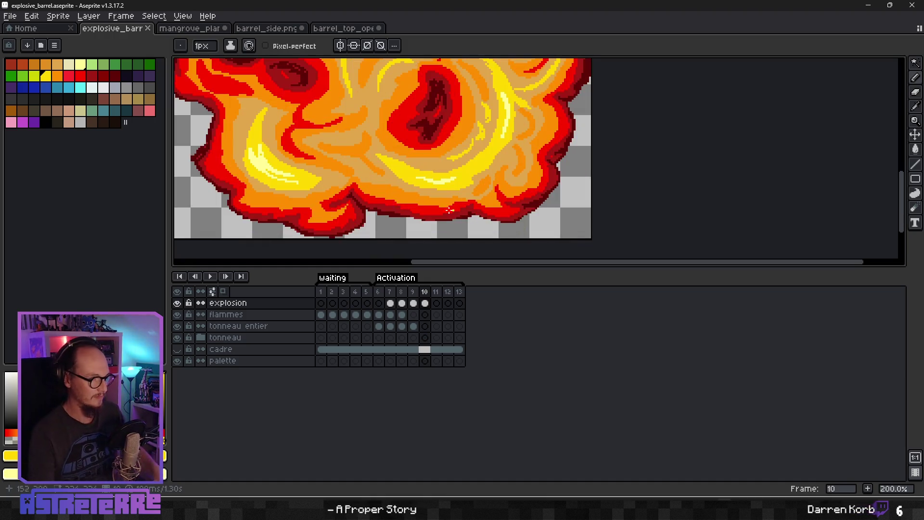
scroll(335, 233, up, 1)
key(alt)
alt+click(308, 217)
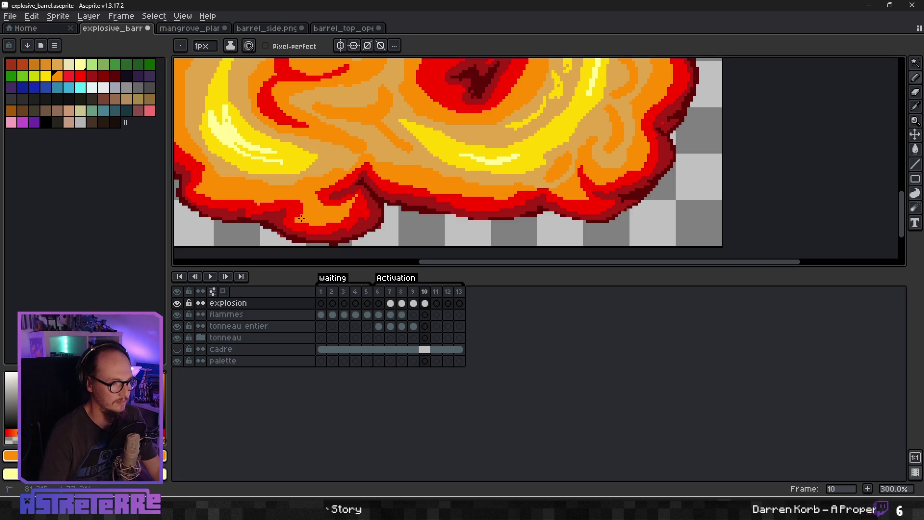
mouse_move(284, 202)
mouse_down()
mouse_move(274, 202)
mouse_move(296, 191)
mouse_up()
alt+click(289, 171)
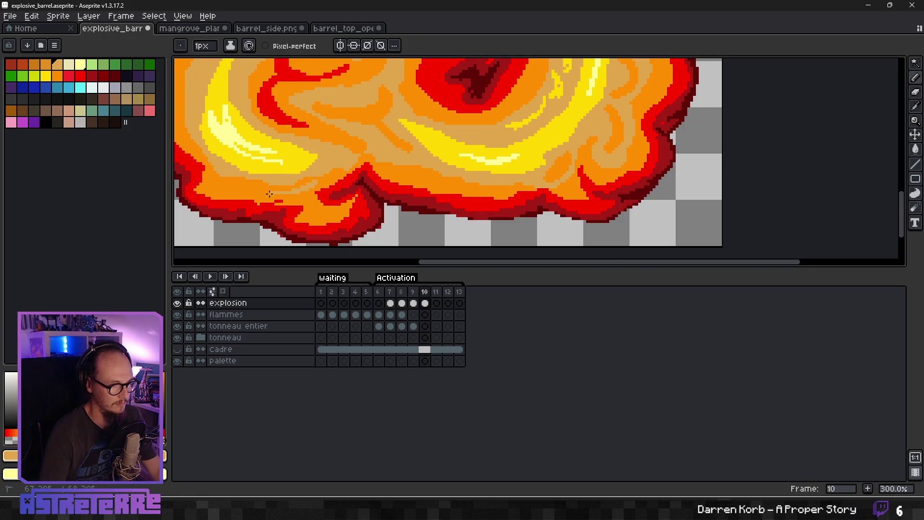
drag(212, 189, 237, 188)
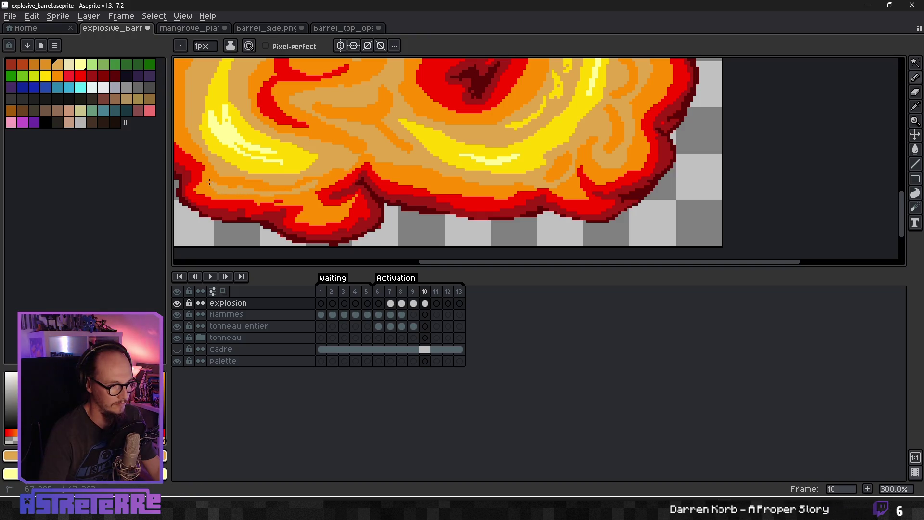
drag(312, 216, 337, 214)
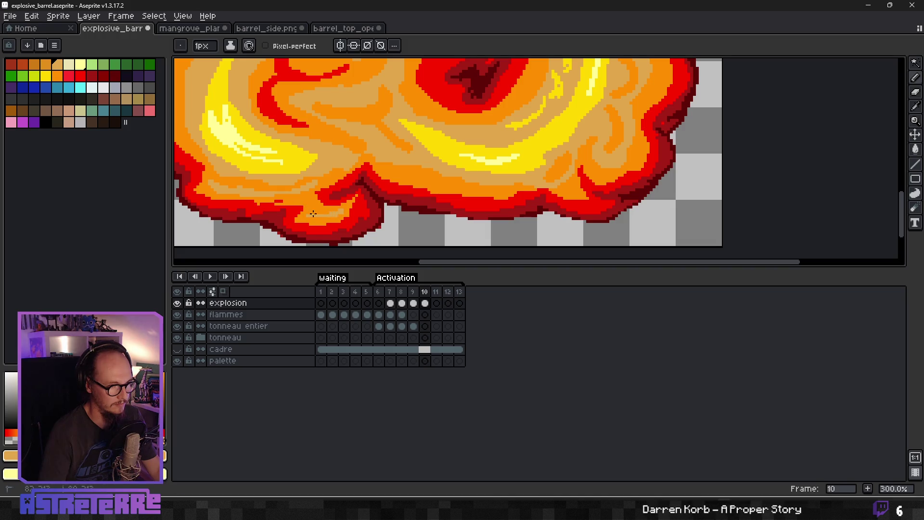
Step: Dab a few orange pixels into the left swirl of the explosion
scroll(365, 182, down, 4)
drag(365, 181, 427, 206)
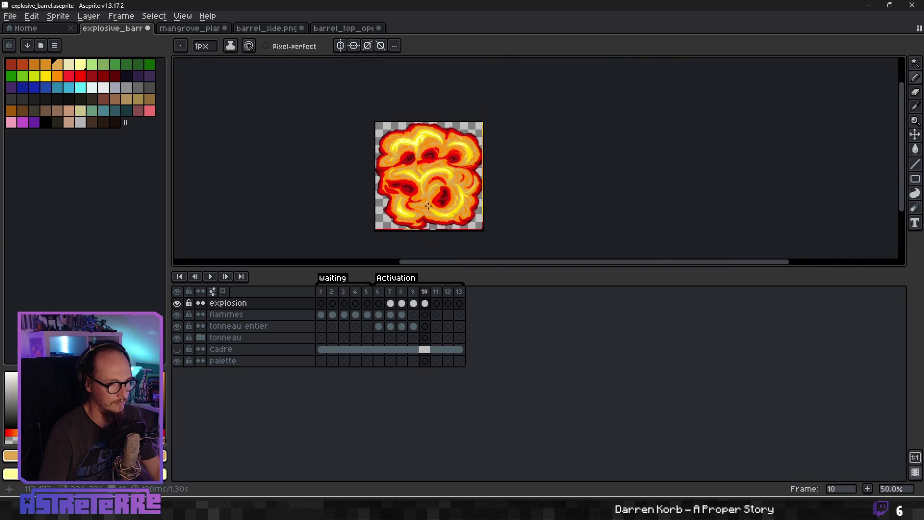
scroll(428, 206, up, 4)
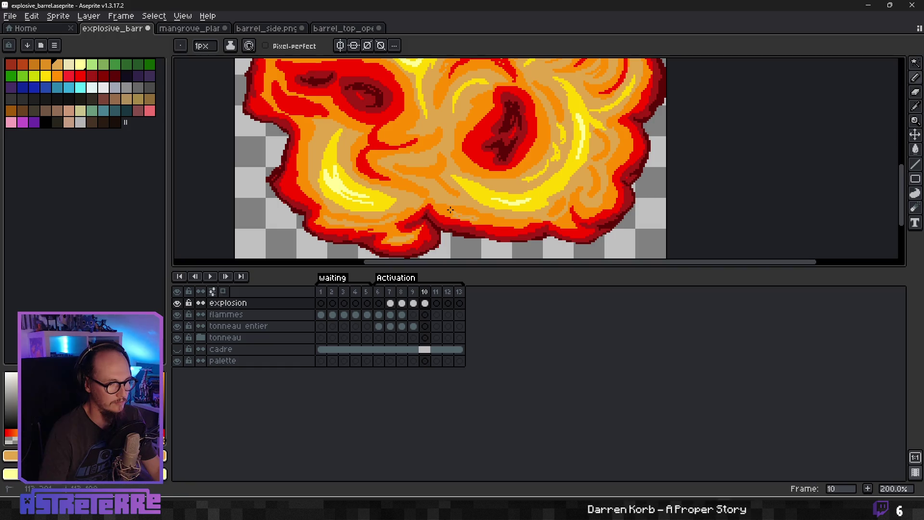
drag(371, 161, 412, 190)
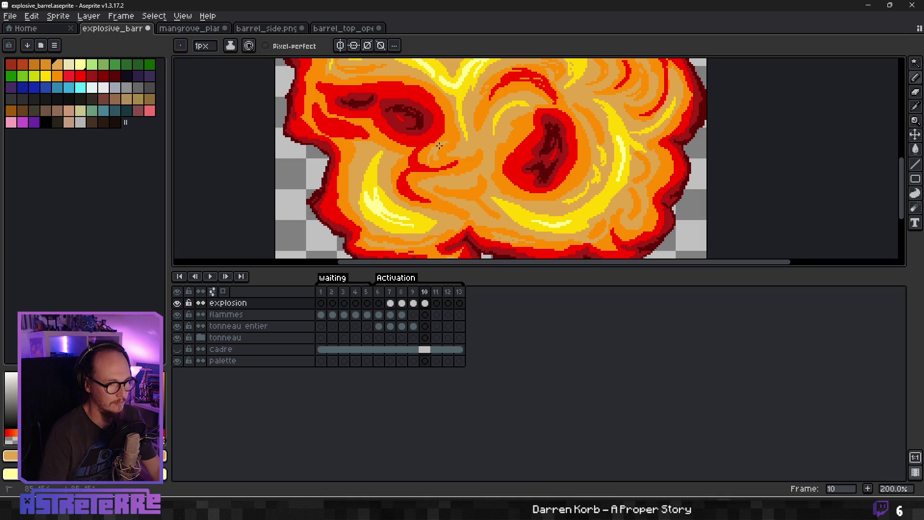
mouse_move(363, 215)
mouse_down()
mouse_move(392, 223)
mouse_move(376, 207)
mouse_move(386, 196)
mouse_up()
scroll(393, 222, up, 2)
alt+click(355, 192)
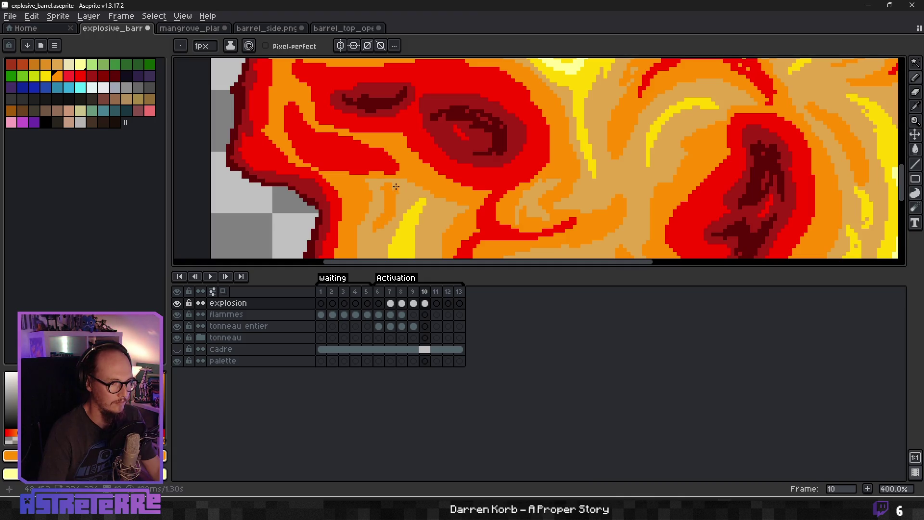
click(391, 204)
Step: Recentre the whole explosion and sample its yellow as the drawing colour
scroll(402, 200, down, 2)
scroll(413, 211, up, 1)
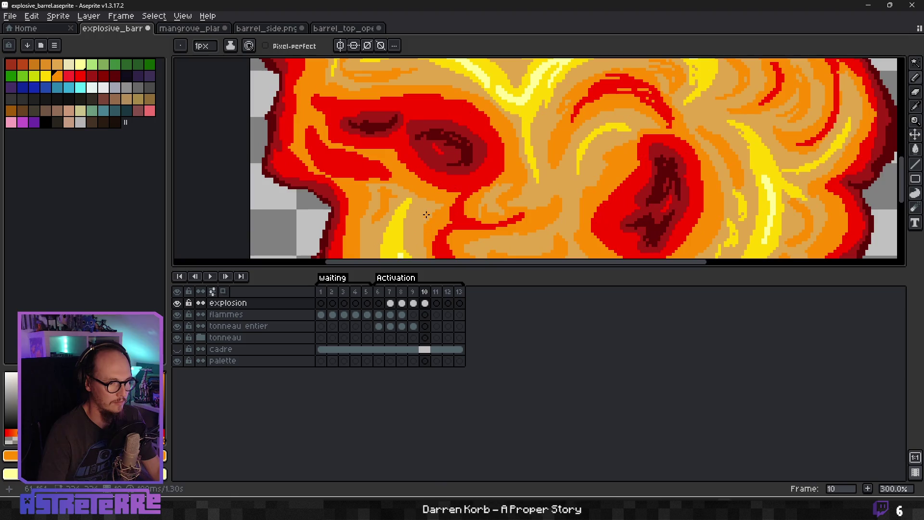
scroll(415, 213, down, 2)
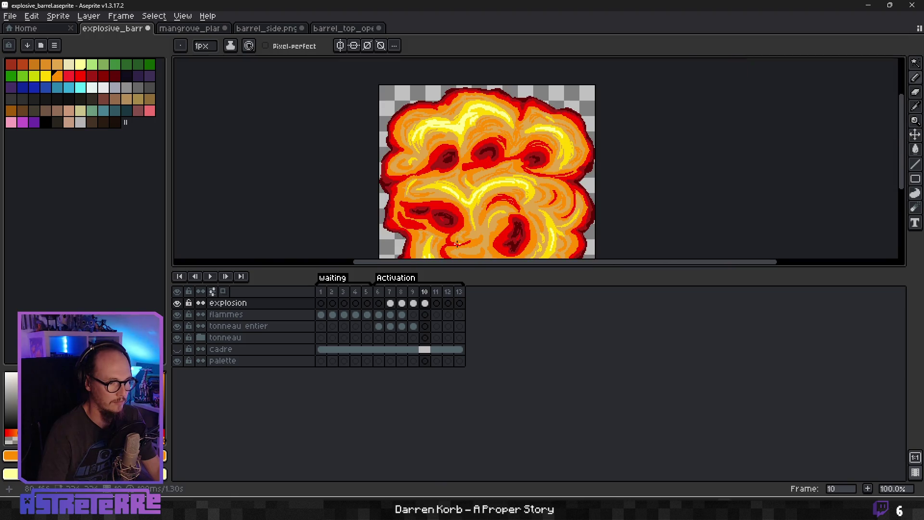
drag(464, 182, 453, 154)
scroll(433, 159, up, 2)
alt+click(396, 168)
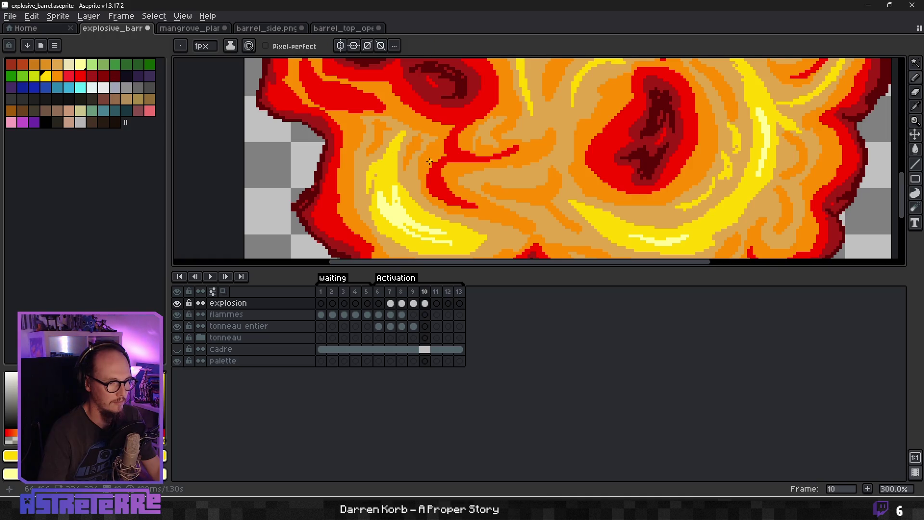
scroll(433, 165, down, 2)
scroll(433, 166, up, 2)
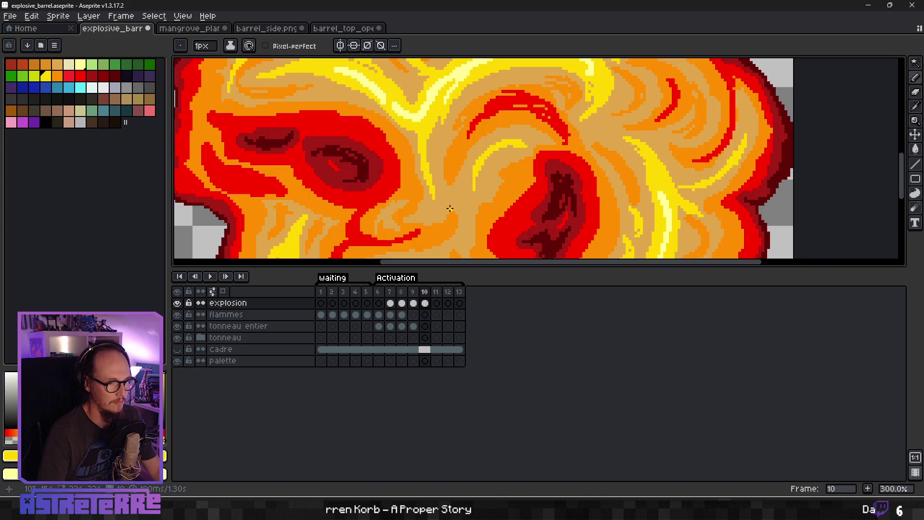
scroll(439, 170, down, 4)
Step: Paint orange over the stray red streak and small red dashes by the left swirl
scroll(439, 169, up, 5)
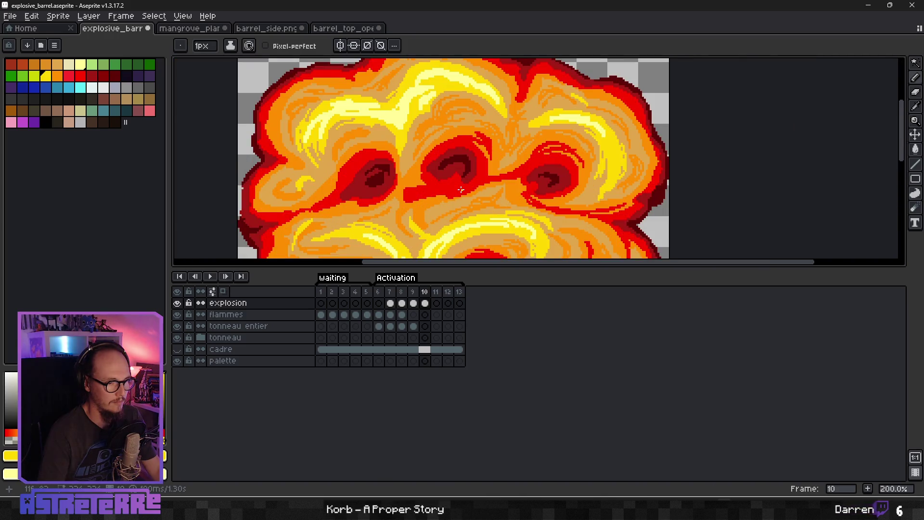
alt+click(369, 176)
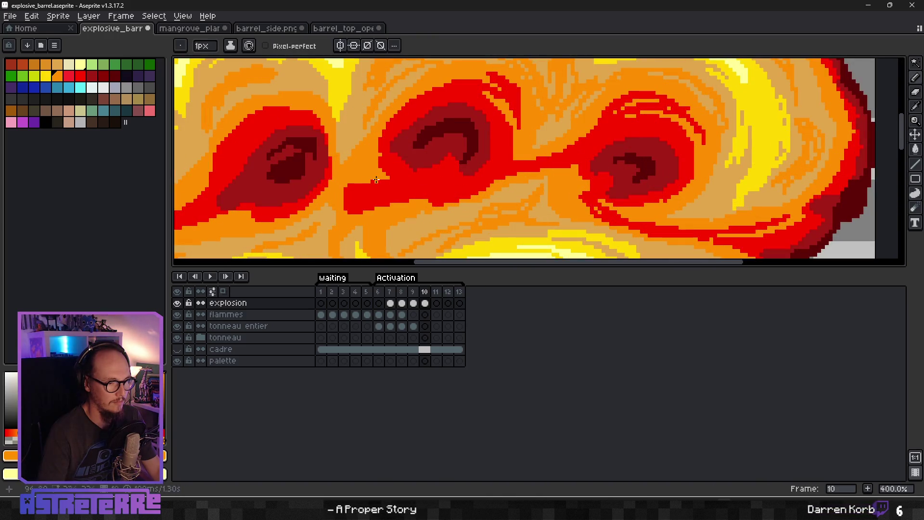
drag(344, 194, 383, 198)
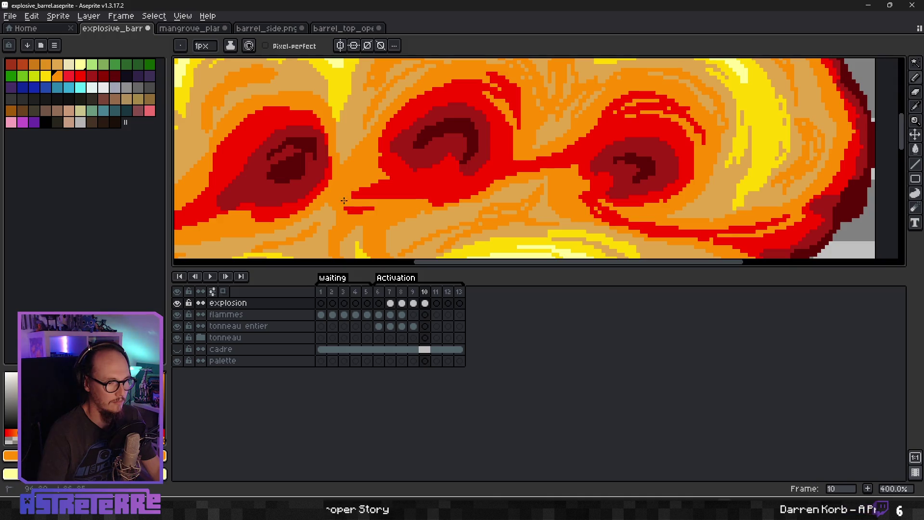
click(419, 197)
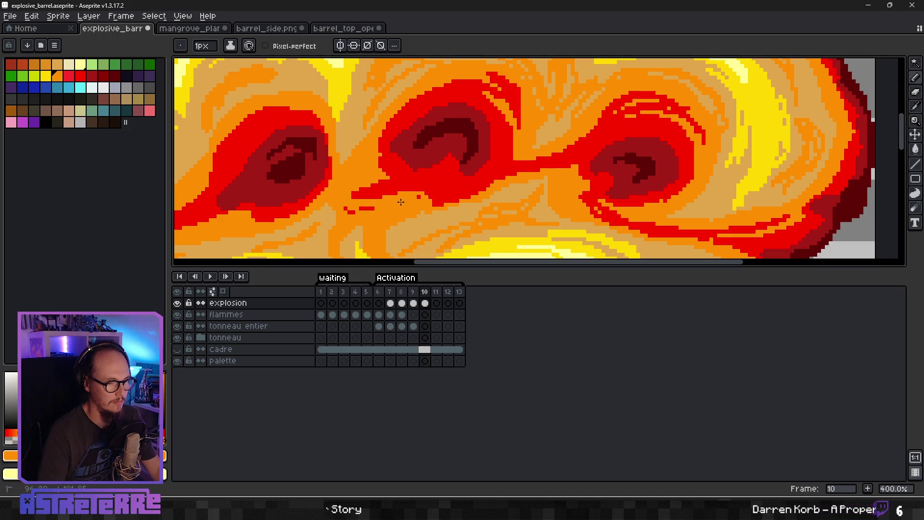
drag(375, 207, 347, 212)
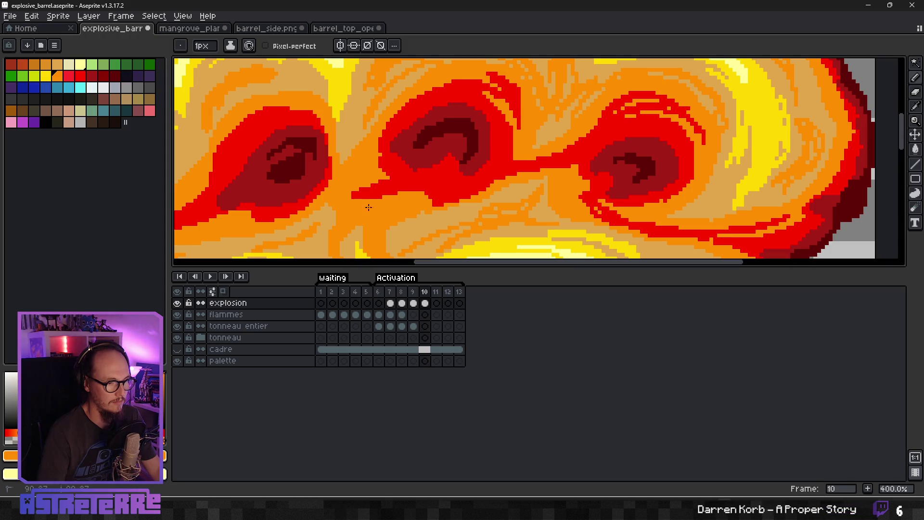
Step: Shade the middle swirl with darker red and add a dark red stroke atop the right swirl
scroll(366, 206, down, 3)
scroll(441, 195, up, 2)
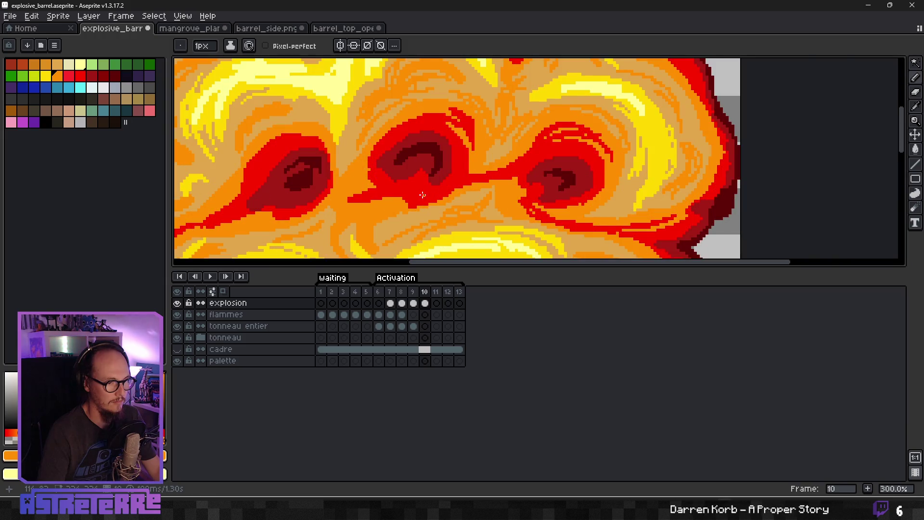
scroll(436, 194, up, 1)
alt+click(421, 191)
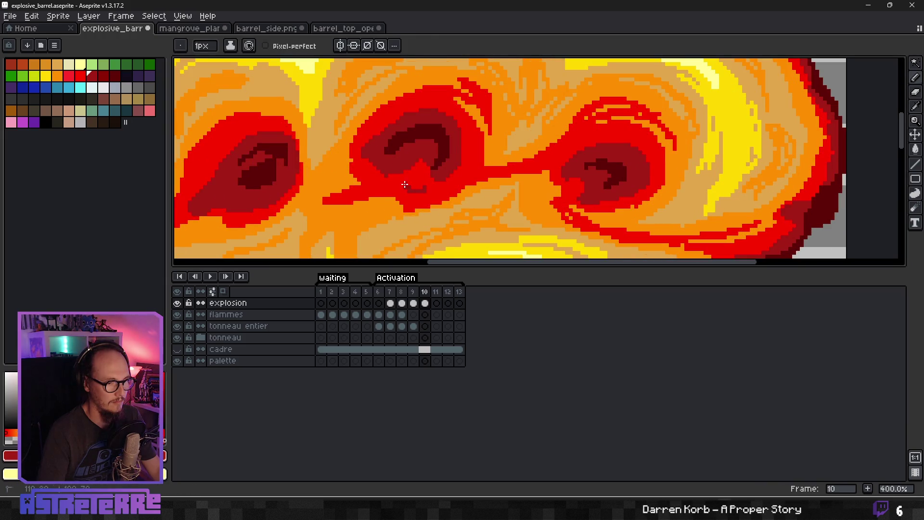
drag(417, 193, 433, 197)
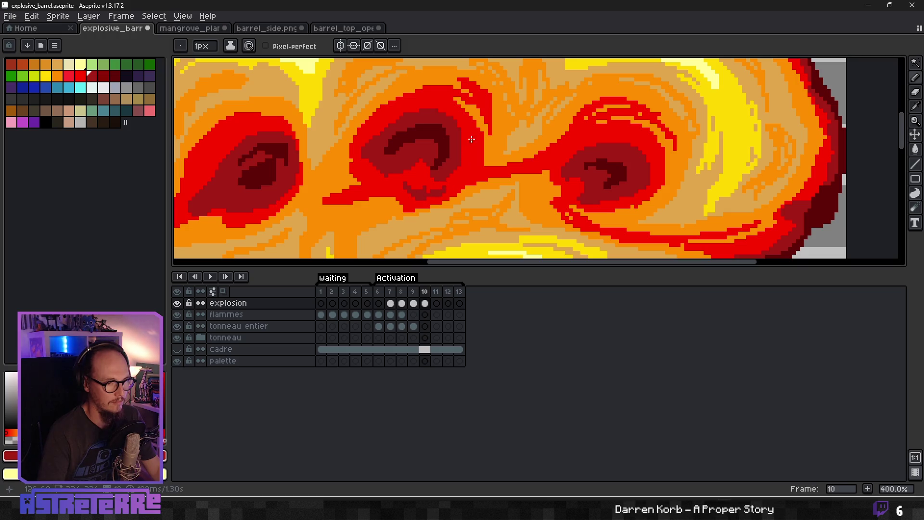
mouse_move(465, 138)
mouse_down()
mouse_move(469, 170)
mouse_move(478, 168)
mouse_up()
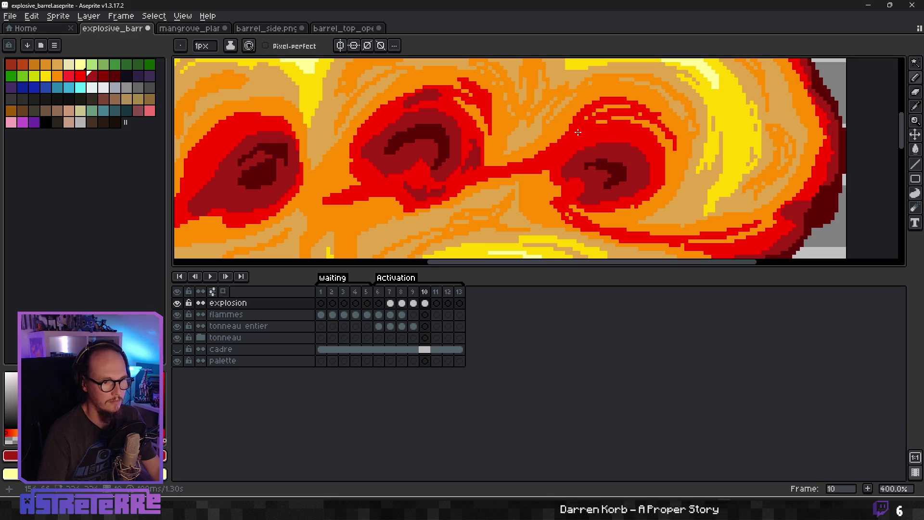
drag(574, 139, 619, 128)
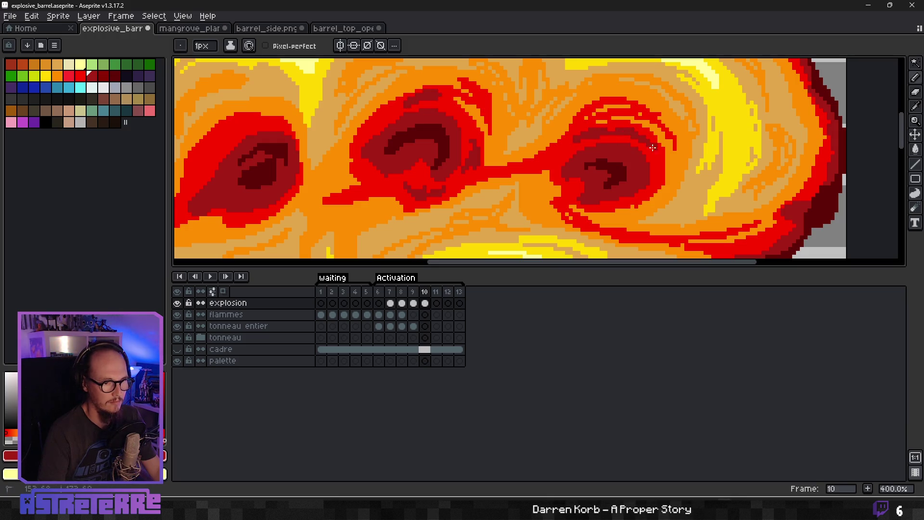
Step: Shade inside the right swirl with a darker red, then sample the bright red
alt+click(613, 176)
drag(605, 163, 638, 153)
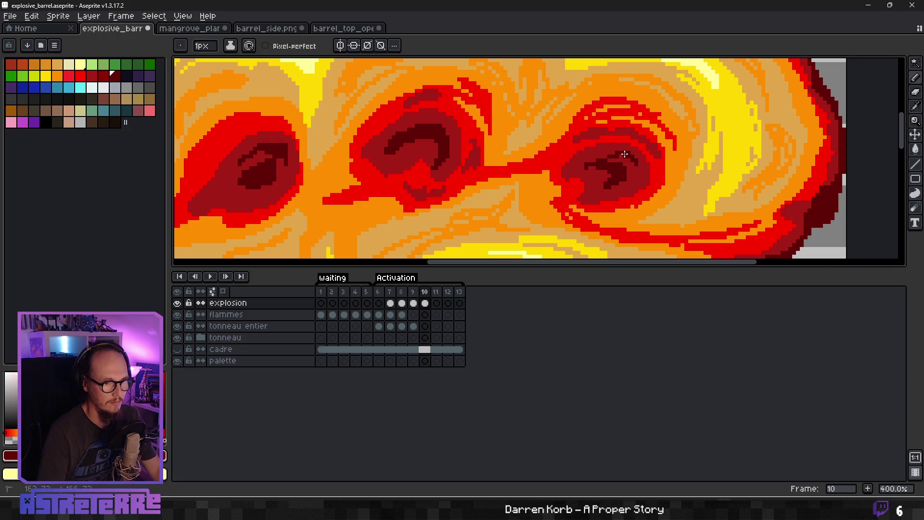
scroll(481, 157, left, 2)
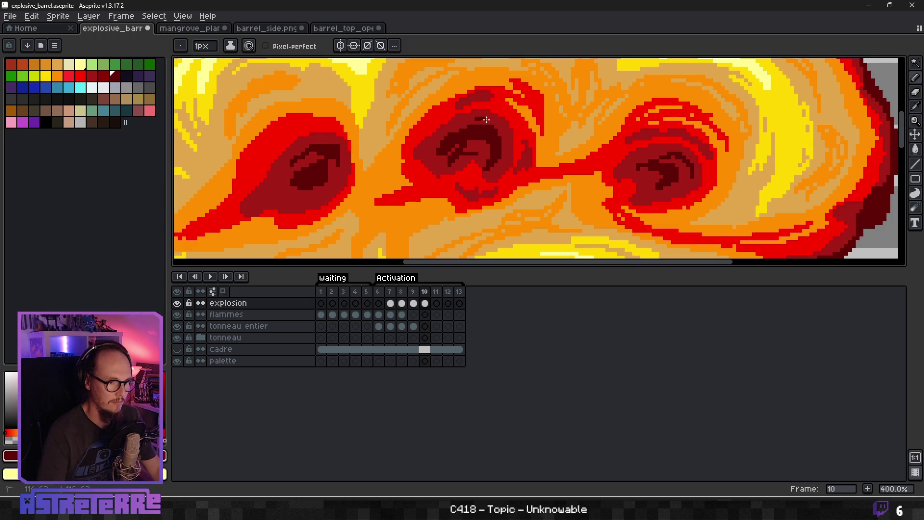
key(alt)
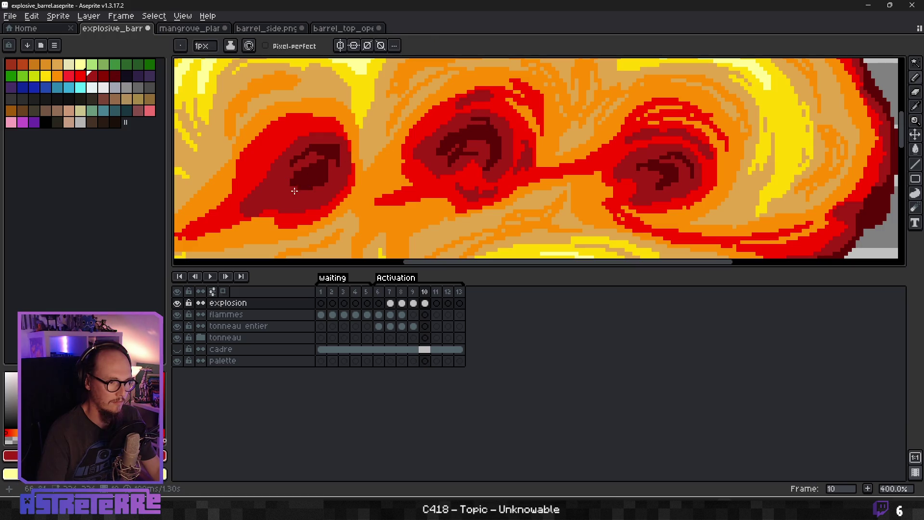
alt+click(290, 198)
alt+click(248, 184)
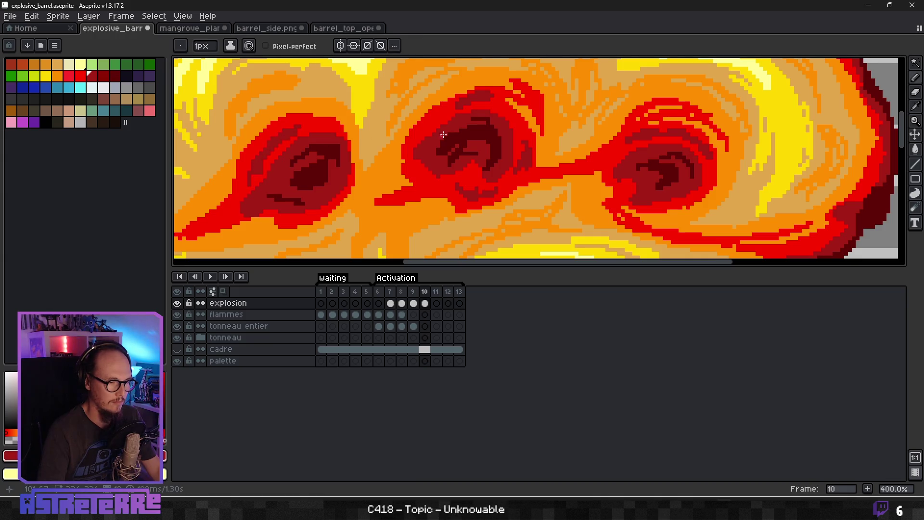
drag(360, 132, 361, 132)
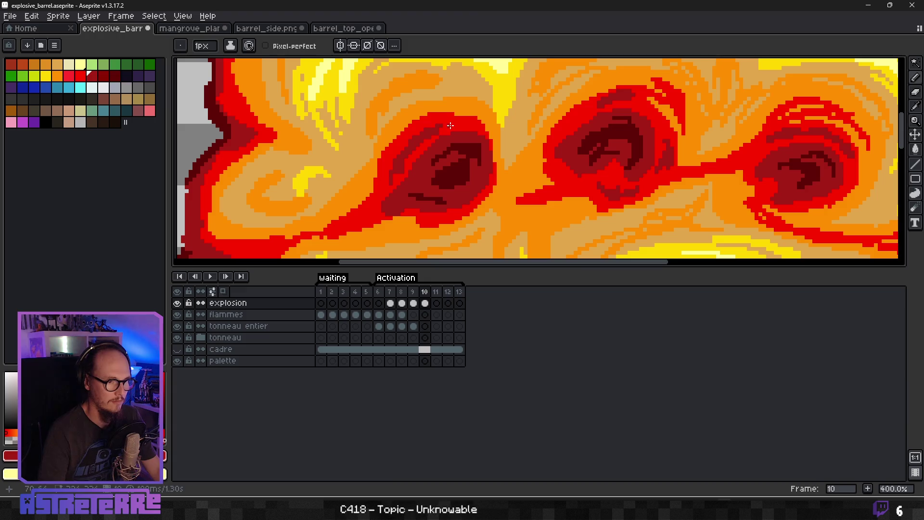
Step: Eyedrop the tan, then the orange from the fireball, leaving orange as the pencil colour
key(i)
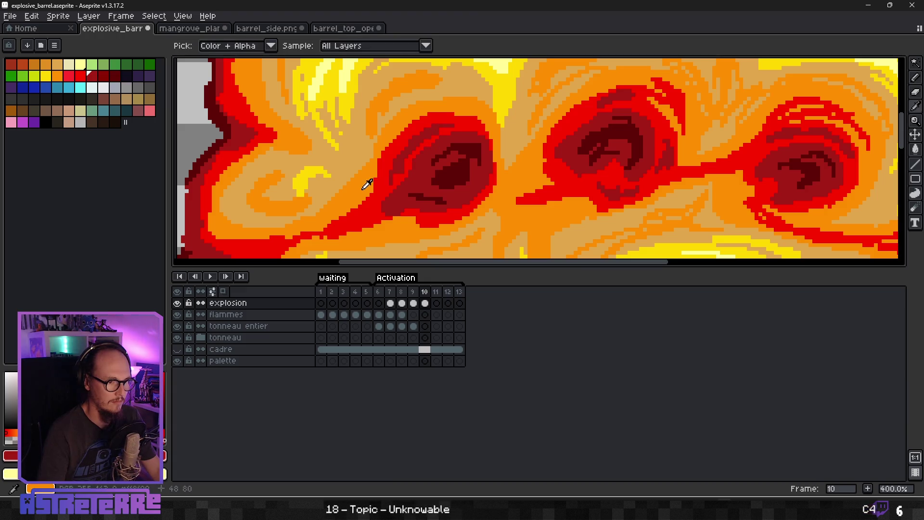
alt+click(349, 173)
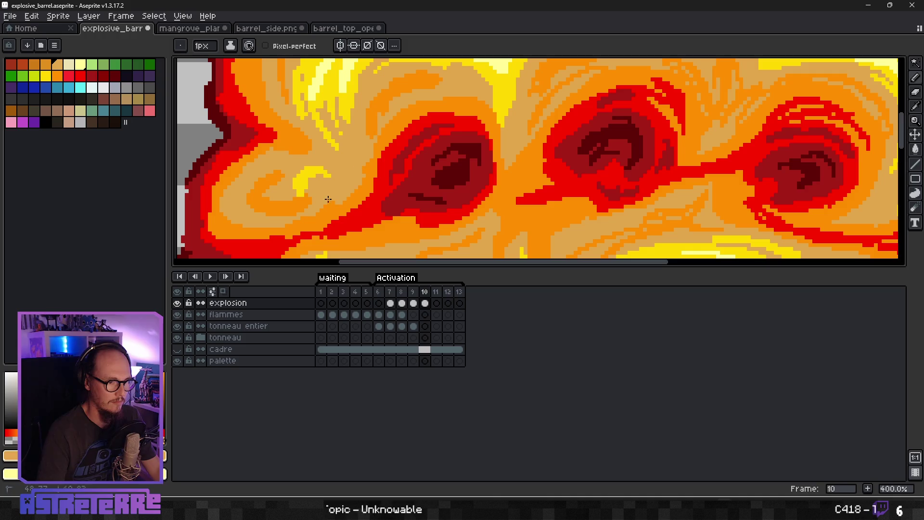
key(alt)
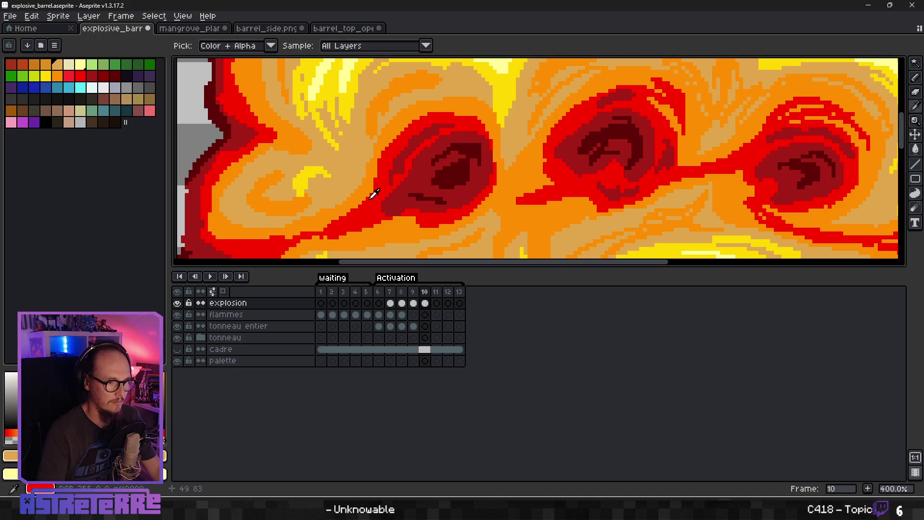
alt+click(364, 191)
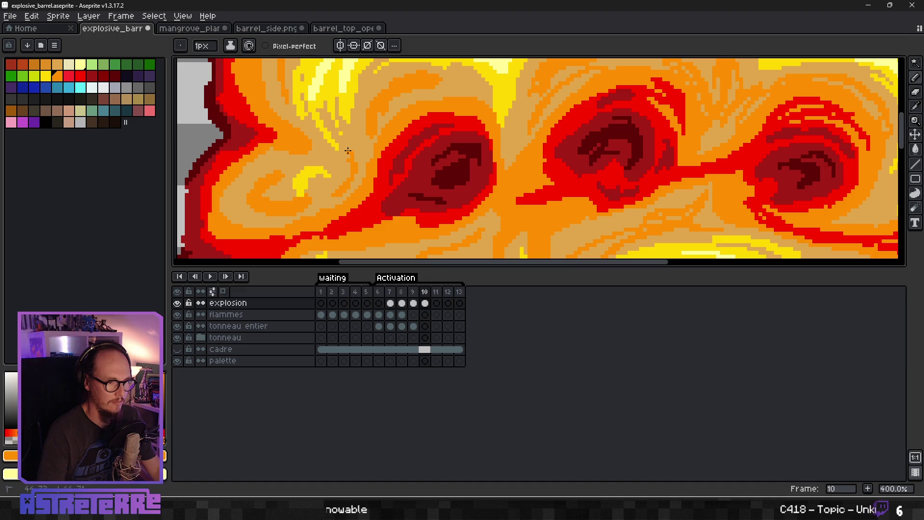
drag(441, 107, 414, 155)
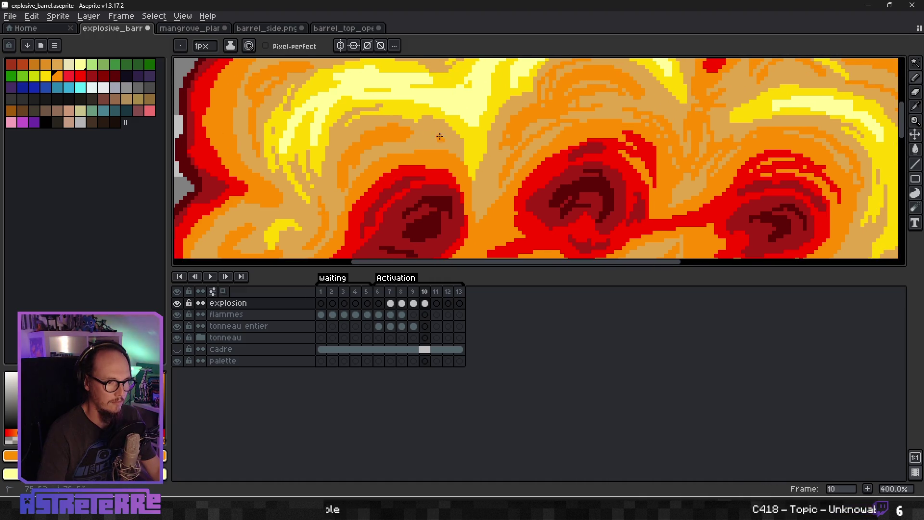
scroll(423, 132, down, 5)
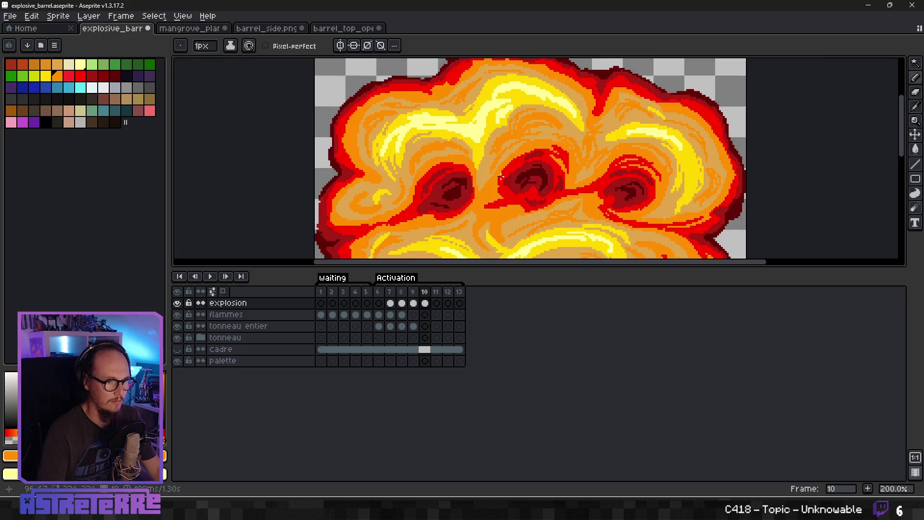
mouse_move(492, 162)
mouse_down()
mouse_move(480, 150)
mouse_move(520, 179)
mouse_up()
scroll(520, 179, up, 1)
scroll(507, 181, down, 1)
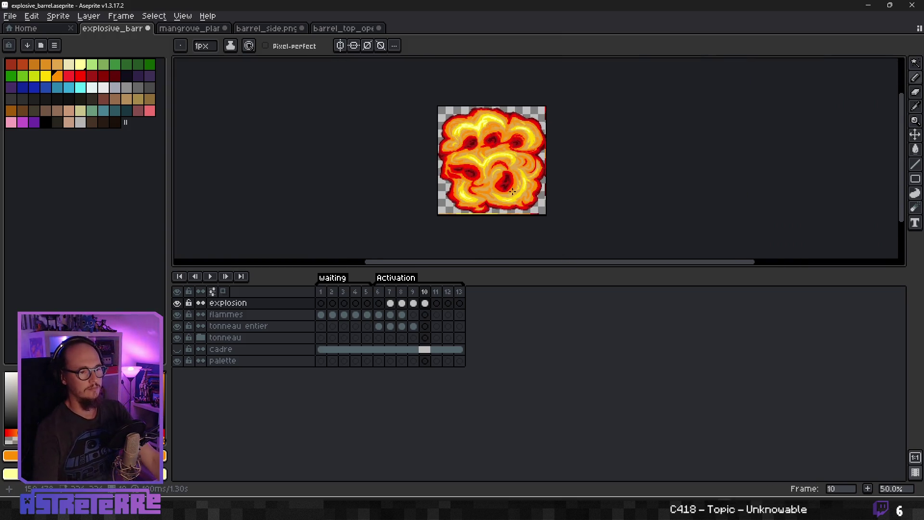